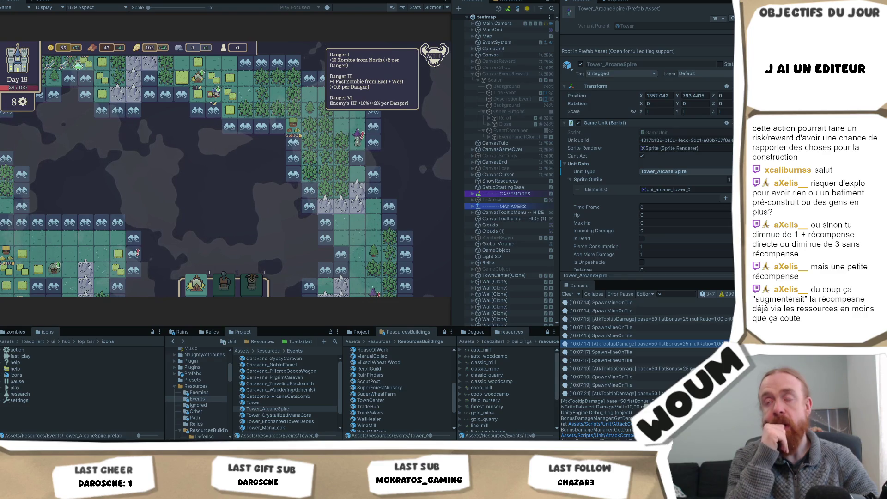
- Pan the Day 18 game map over the walled town, forest, fogged north and Enchanted Tower Debris tiles
mouse_move(357, 143)
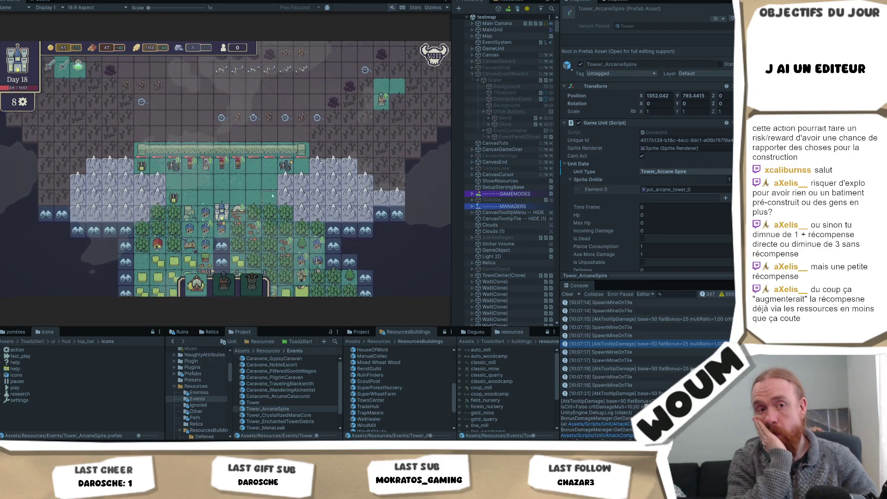
scroll(272, 196, down, 3)
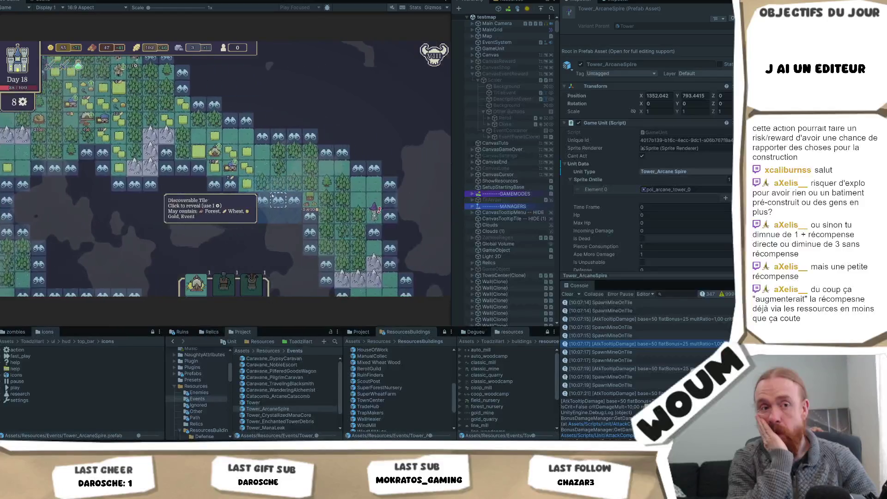
key(d)
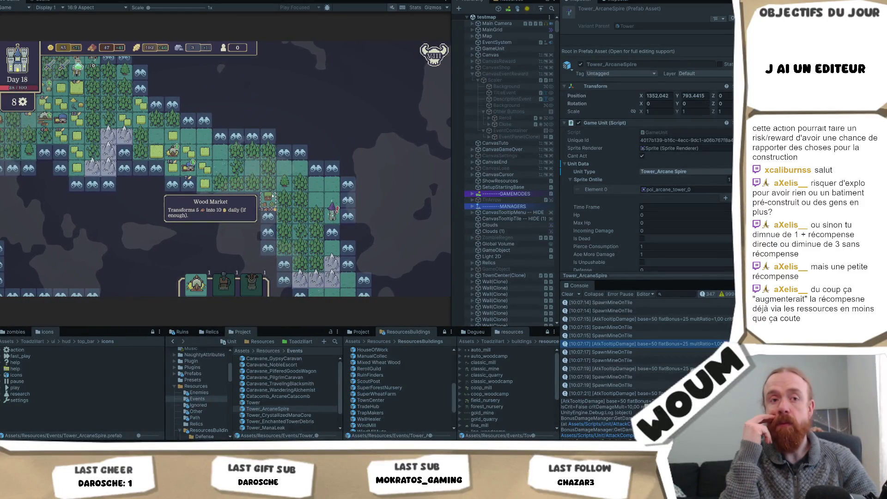
key(d)
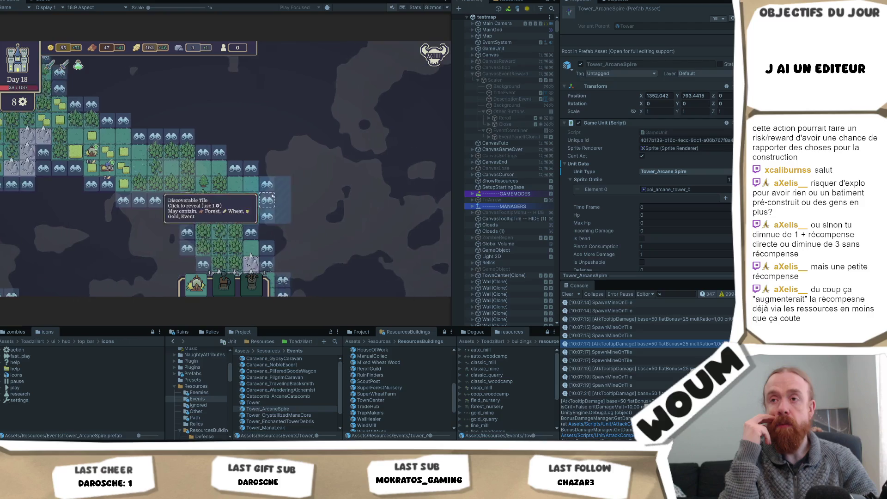
key(s)
key(a)
key(s)
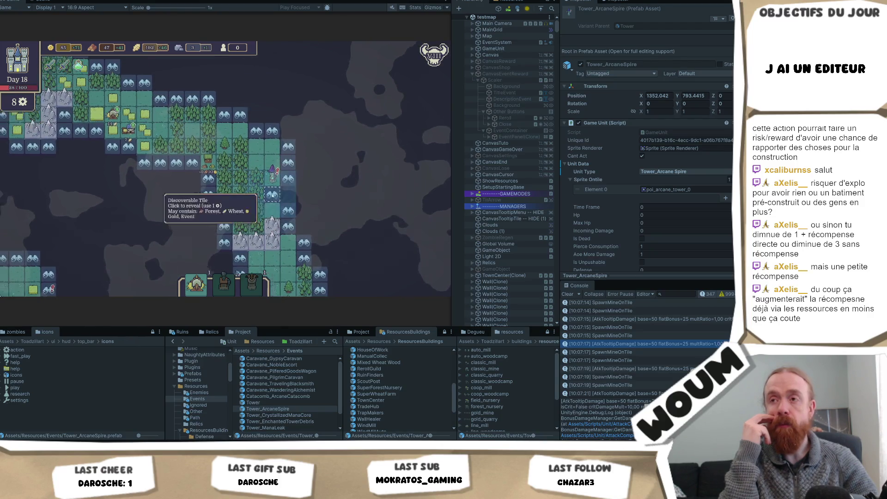
key(w)
key(a)
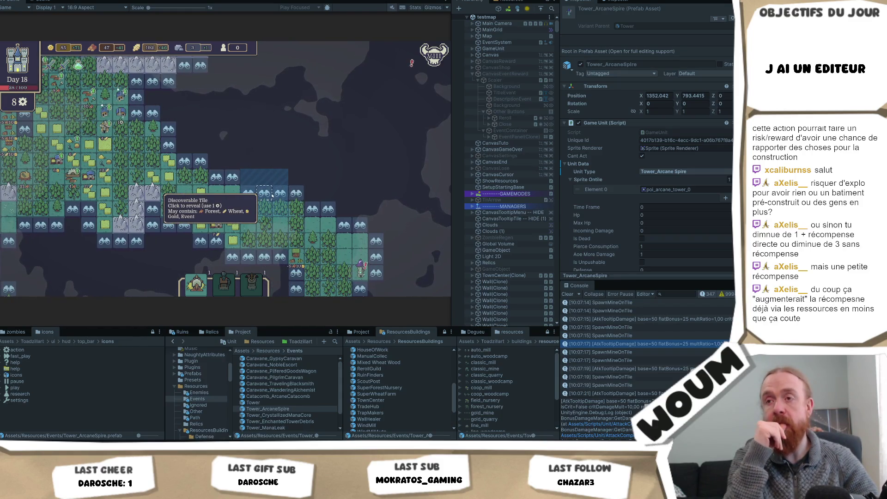
key(s)
key(d)
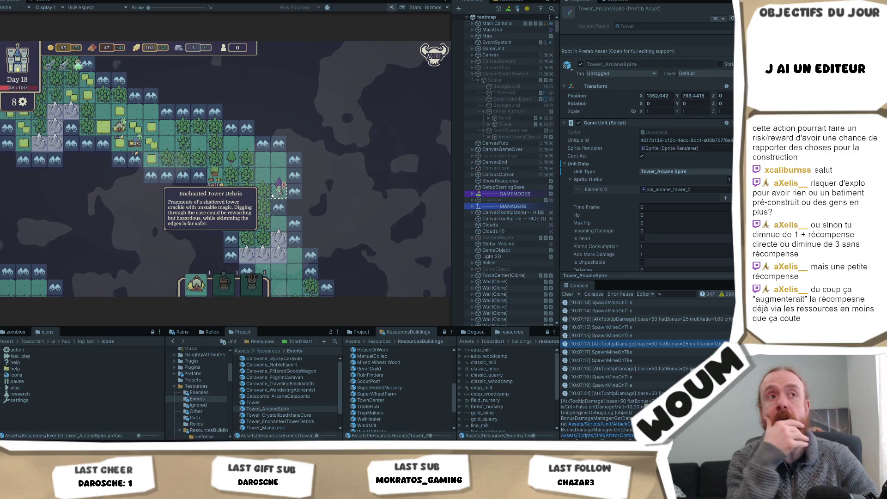
key(w)
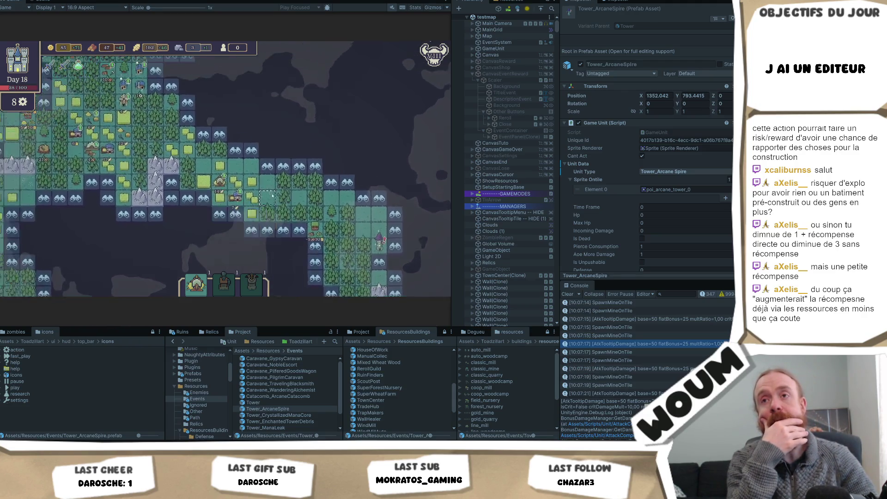
key(w)
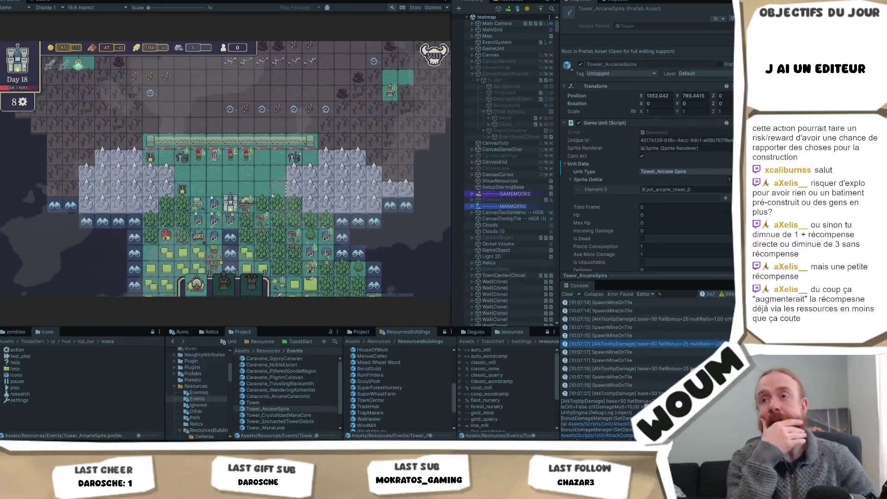
key(d)
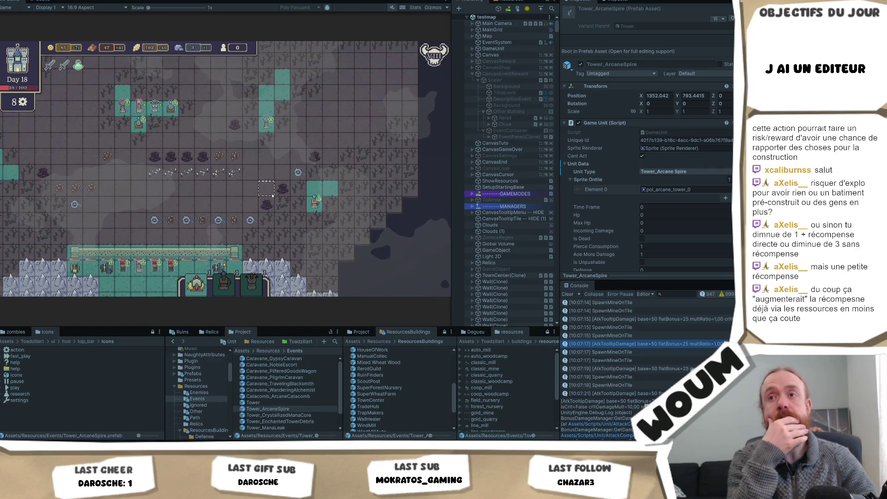
key(s)
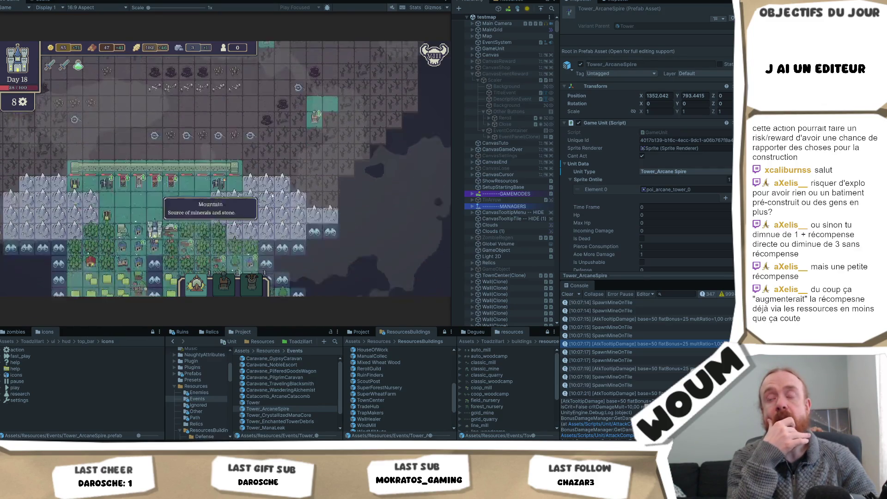
key(s)
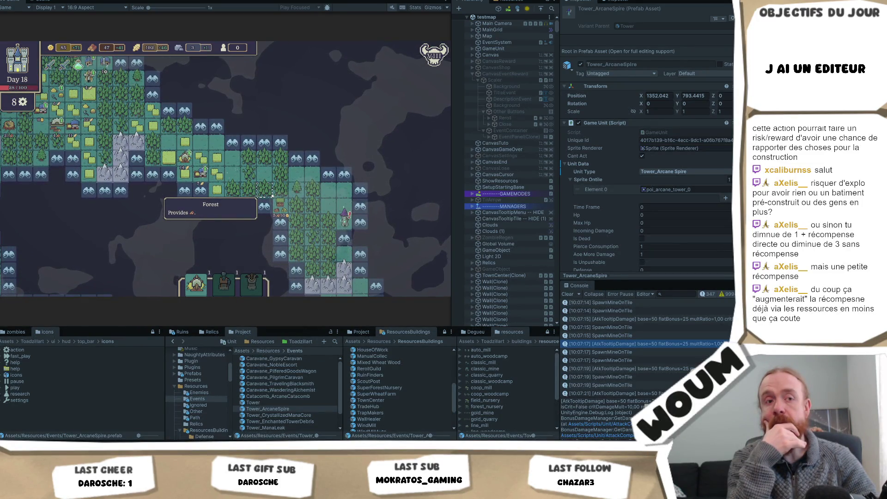
key(a)
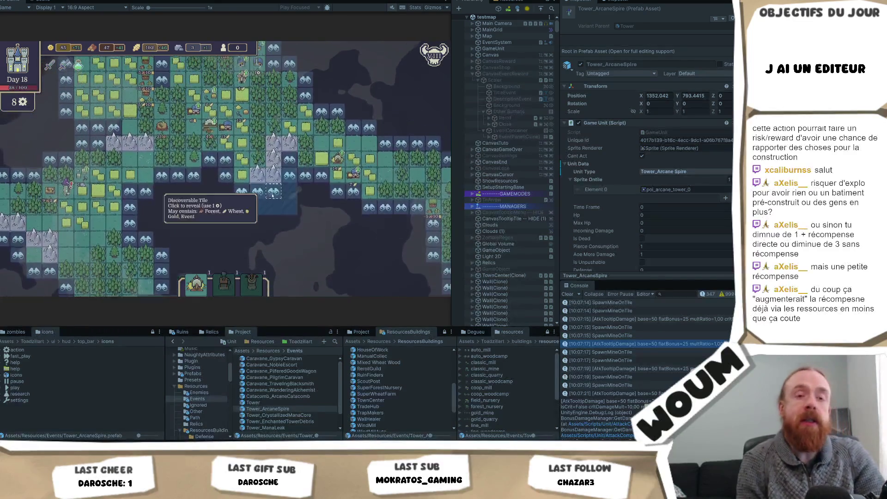
key(w)
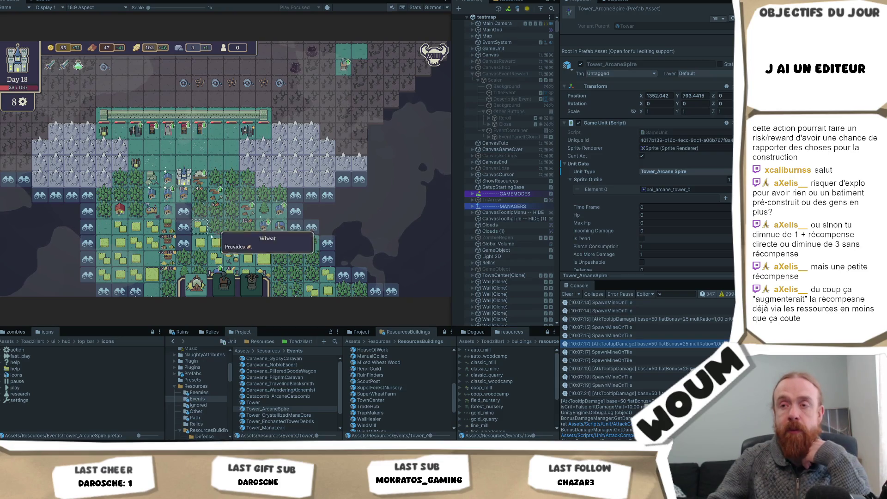
key(s)
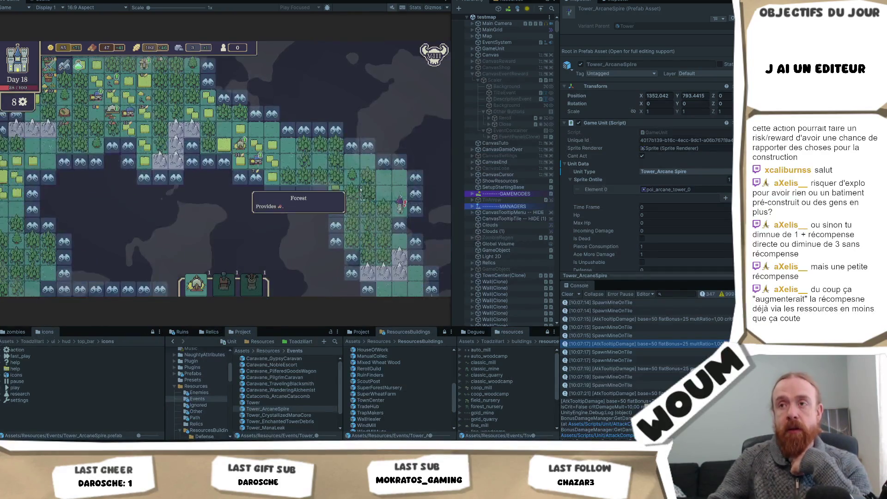
key(s)
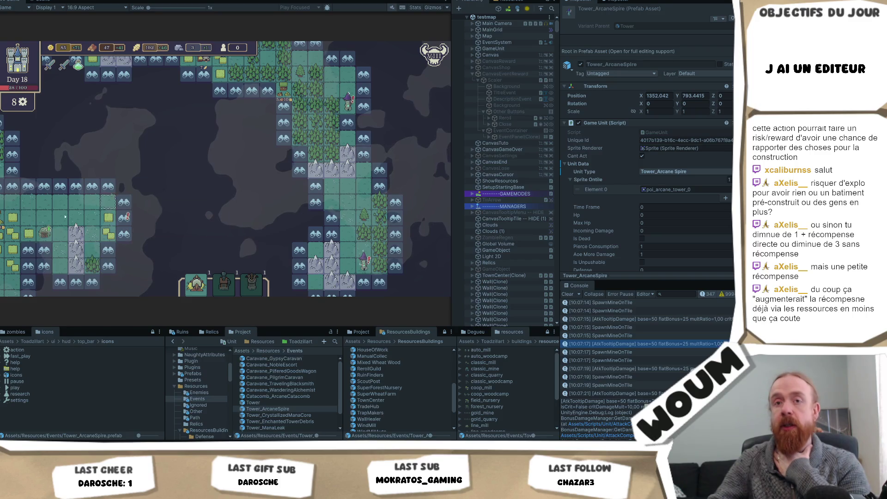
mouse_move(52, 220)
mouse_down()
mouse_move(148, 252)
mouse_move(155, 277)
mouse_up()
drag(173, 143, 198, 250)
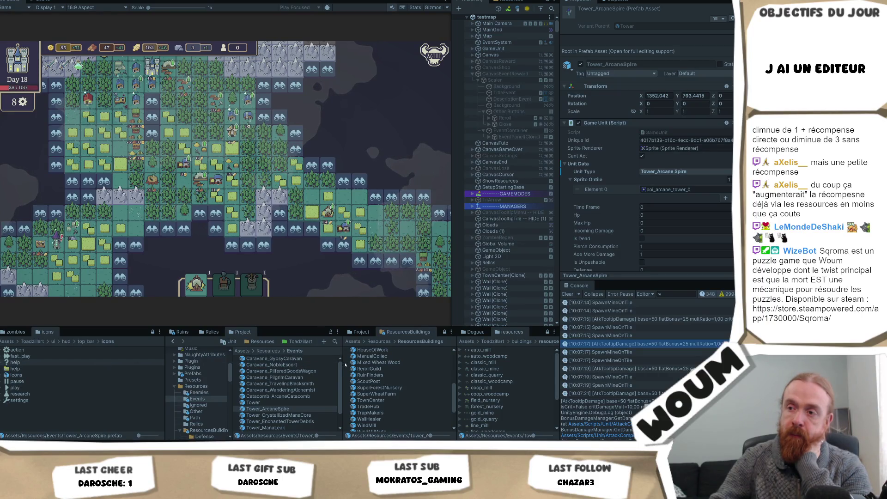
mouse_move(180, 152)
mouse_down()
mouse_move(176, 113)
mouse_move(278, 87)
mouse_up()
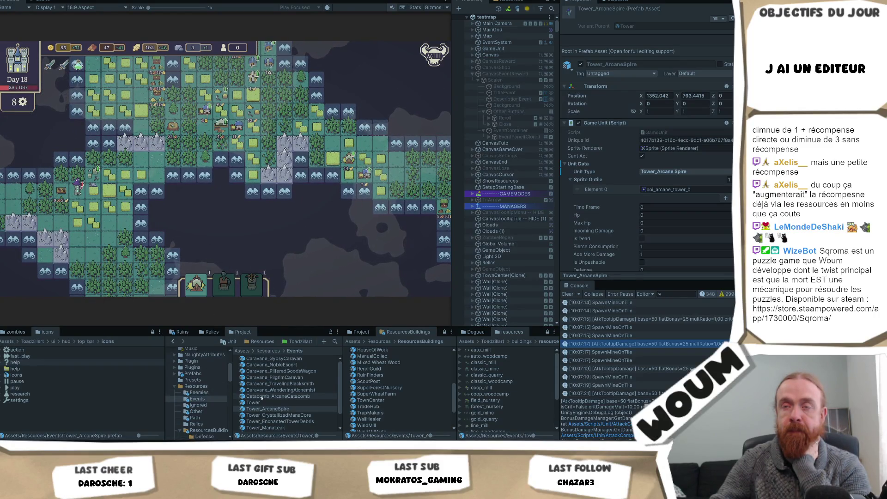
- Select Tower_ArcaneSpire and scroll the Inspector to its Malus_resources, showing Action -2
scroll(283, 395, down, 1)
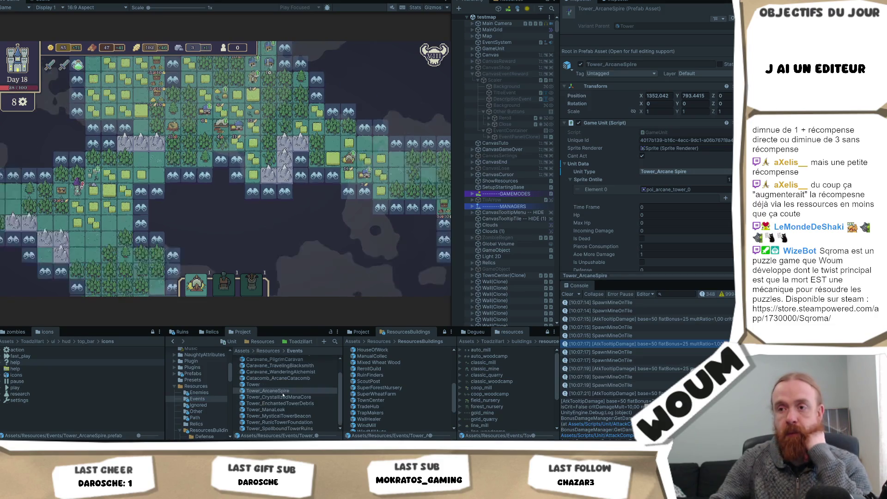
click(268, 391)
scroll(631, 216, down, 10)
scroll(631, 216, down, 15)
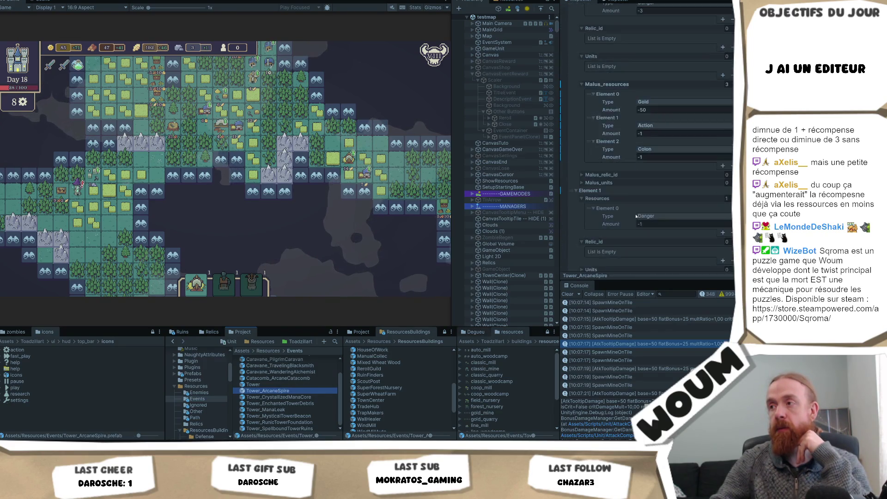
scroll(636, 216, down, 5)
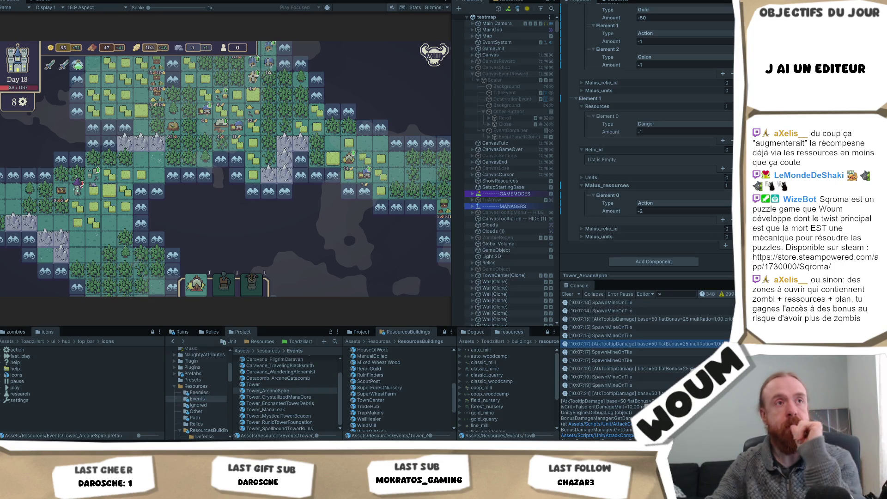
click(267, 391)
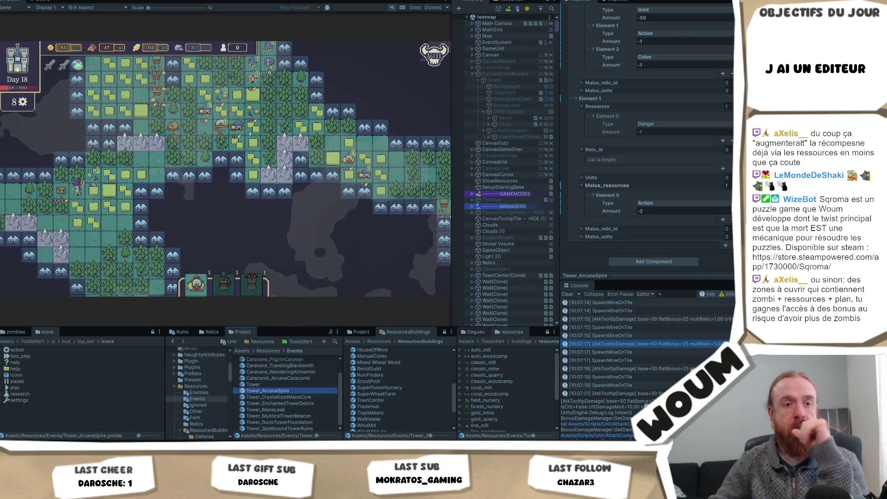
key(space)
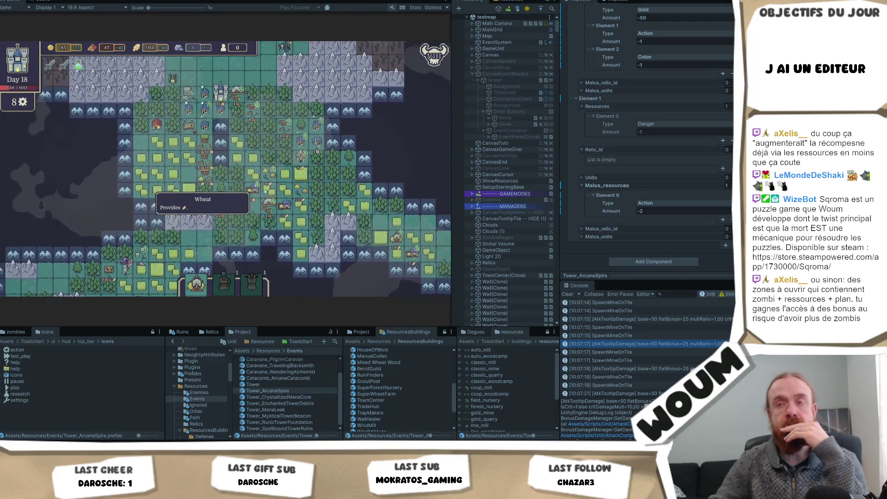
key(w)
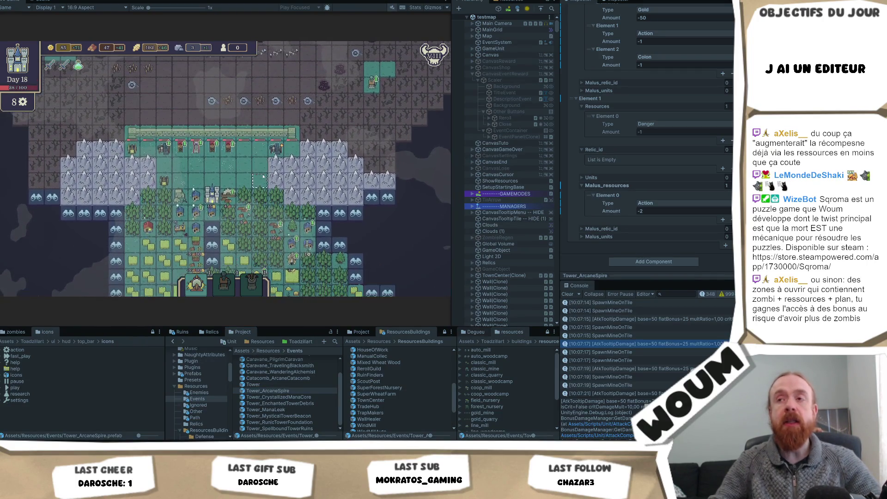
key(s)
key(d)
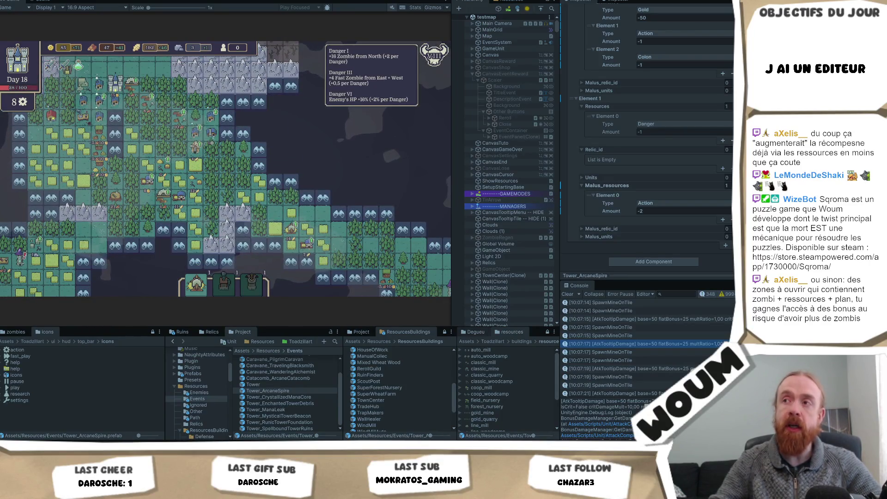
key(w)
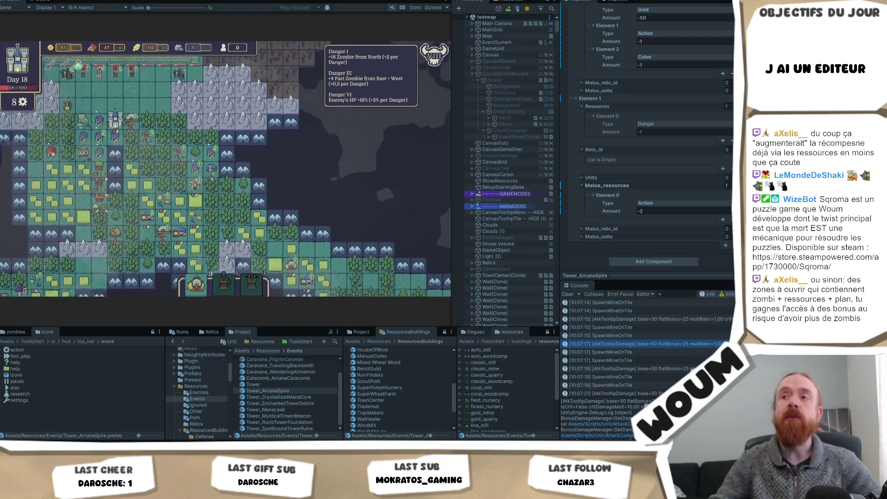
key(a)
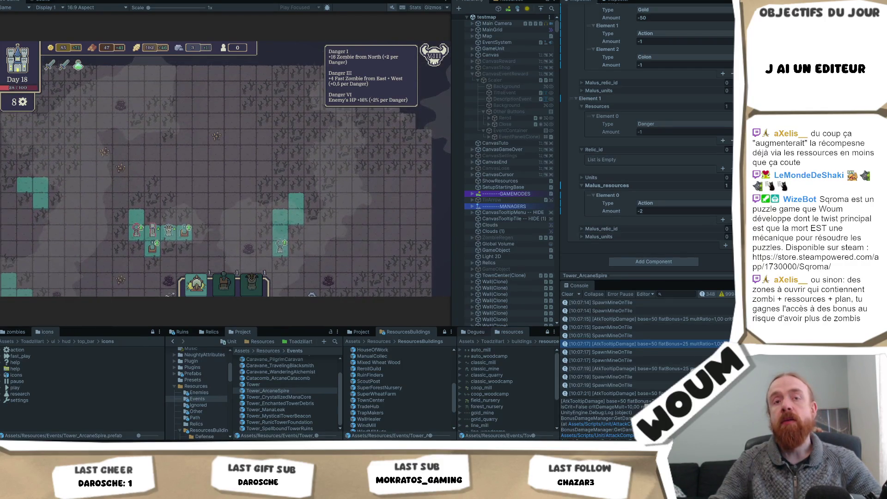
key(s)
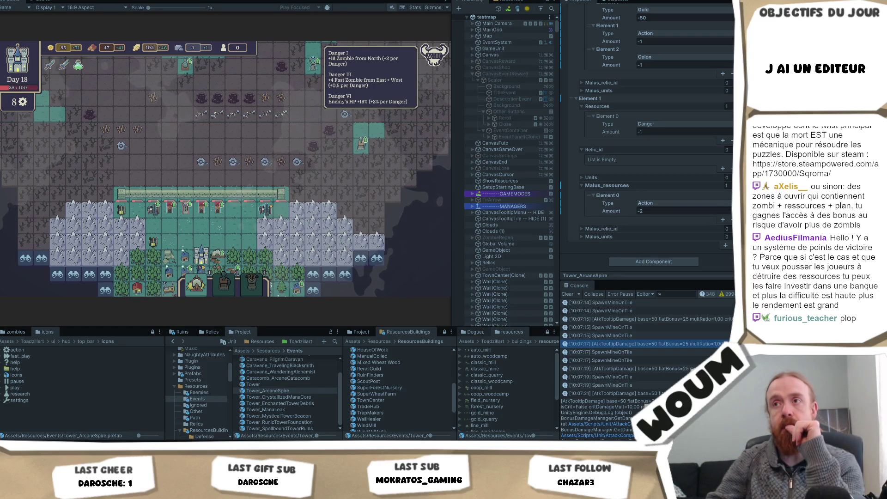
key(s)
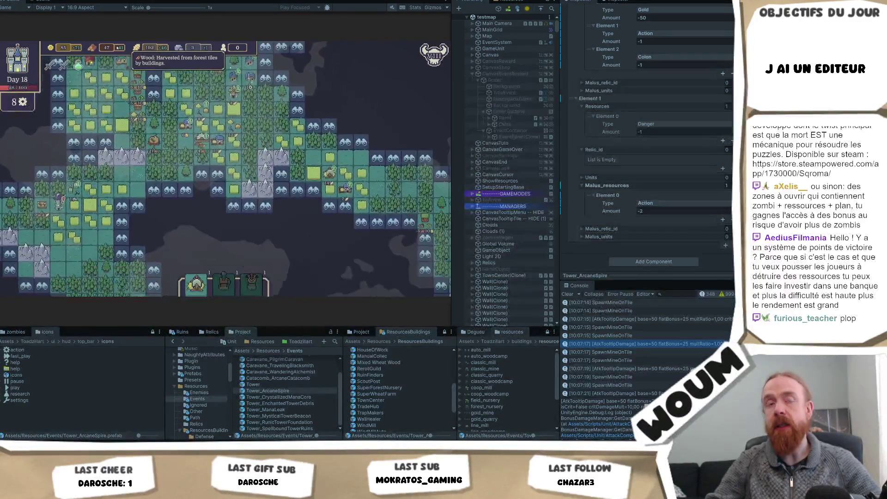
key(w)
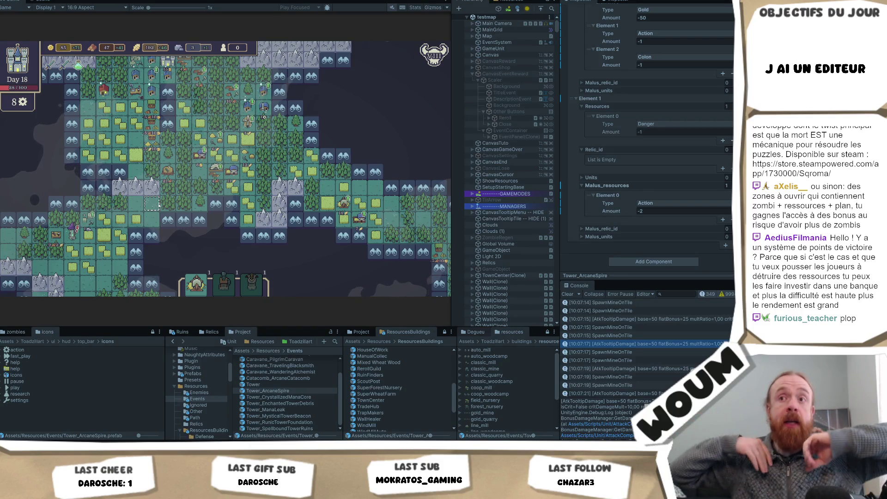
key(w)
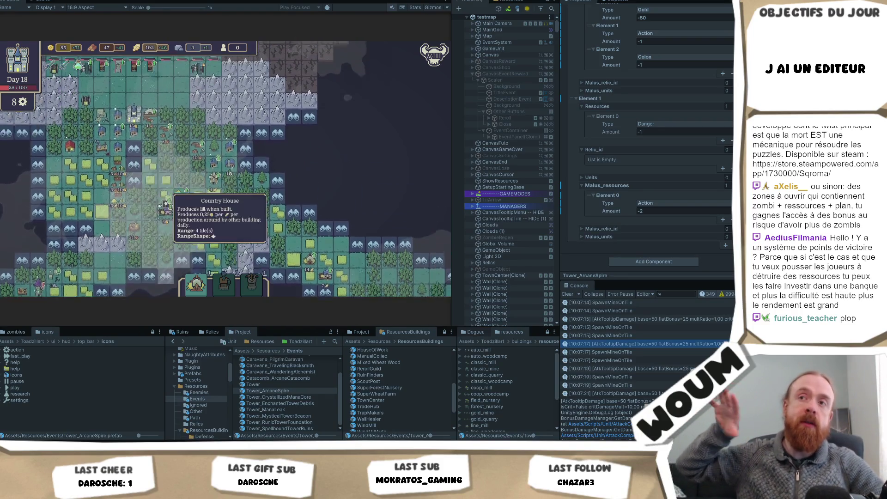
key(d)
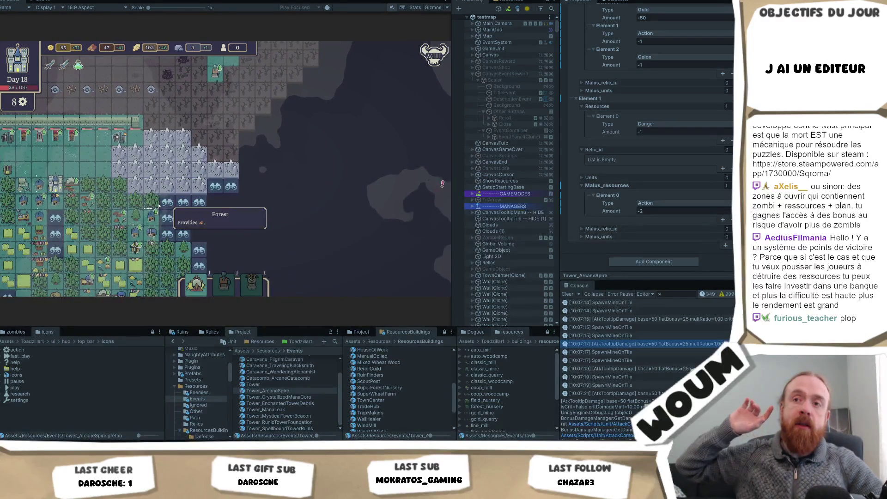
key(d)
key(w)
key(a)
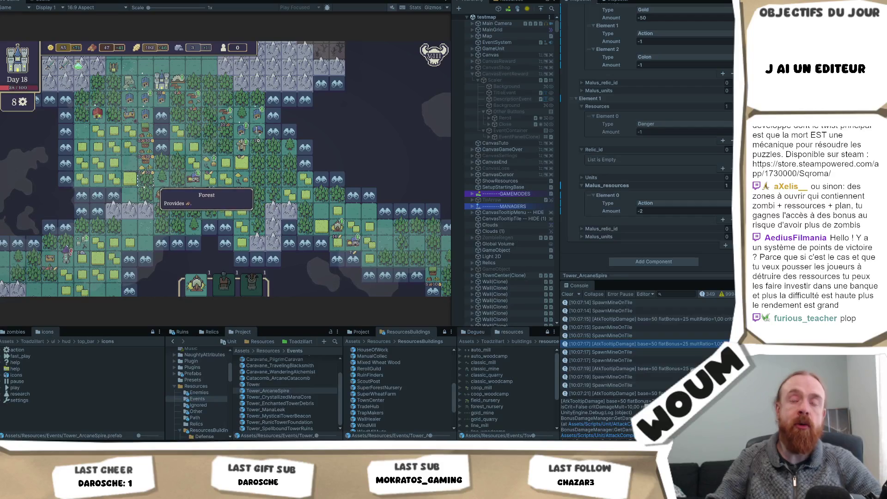
key(d)
key(s)
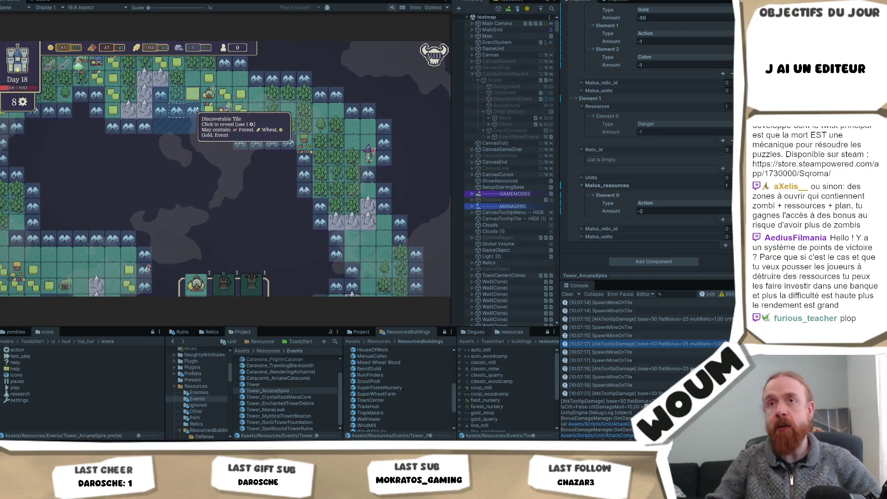
key(a)
key(s)
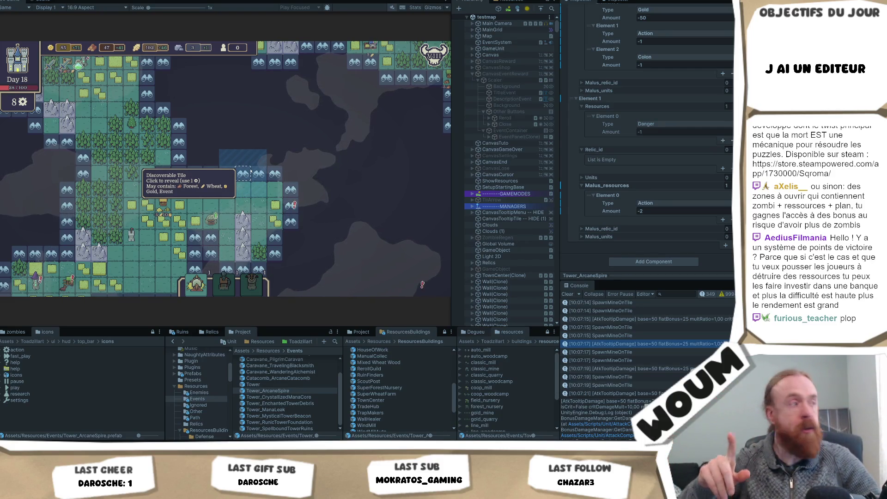
key(w)
key(w)
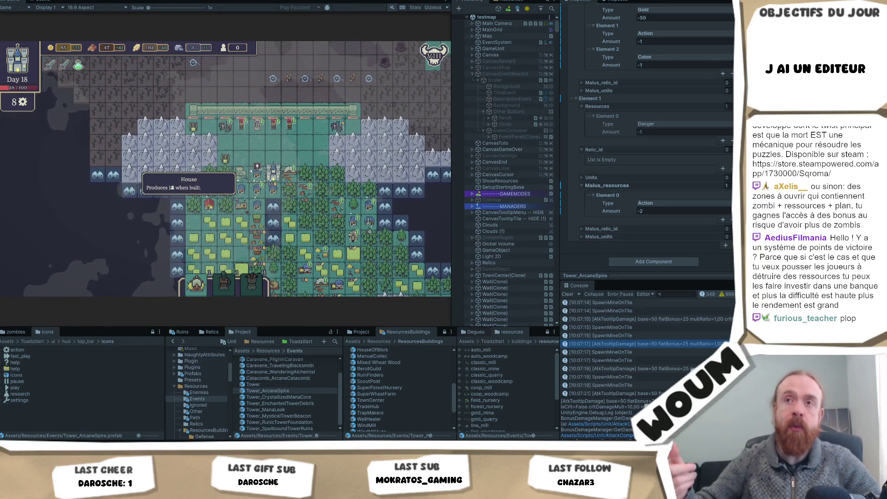
key(s)
key(d)
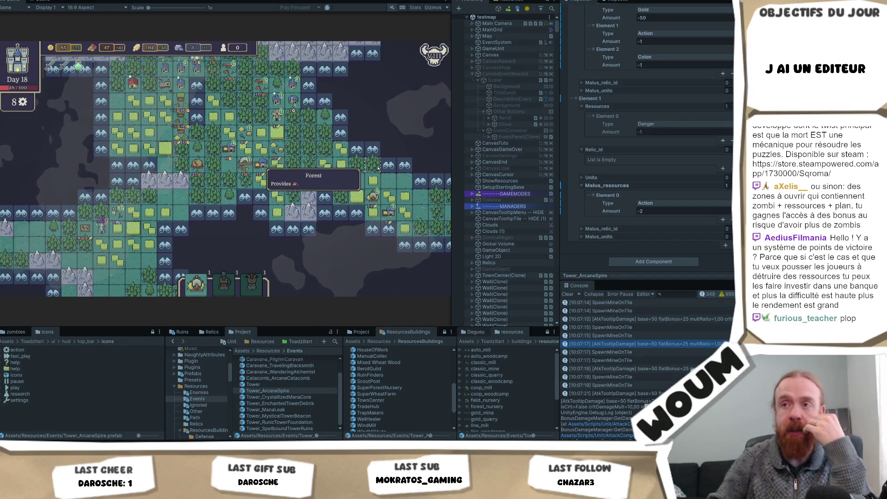
key(d)
key(s)
key(s)
key(d)
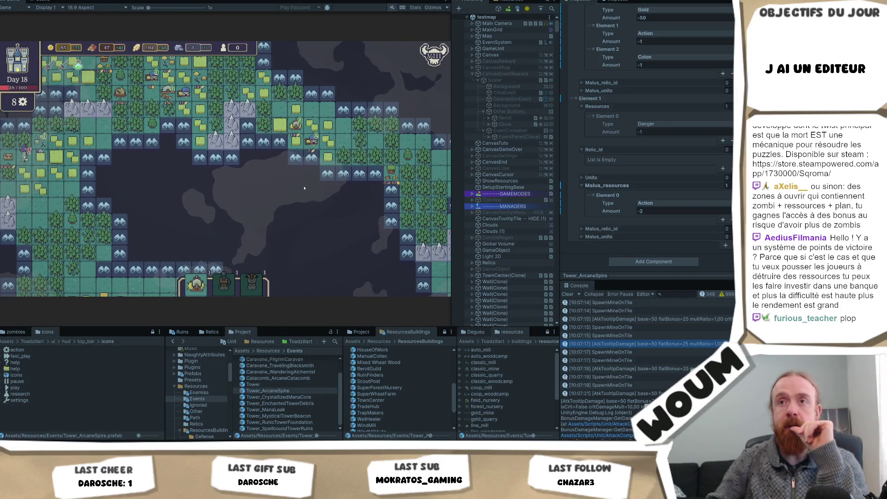
key(d)
key(s)
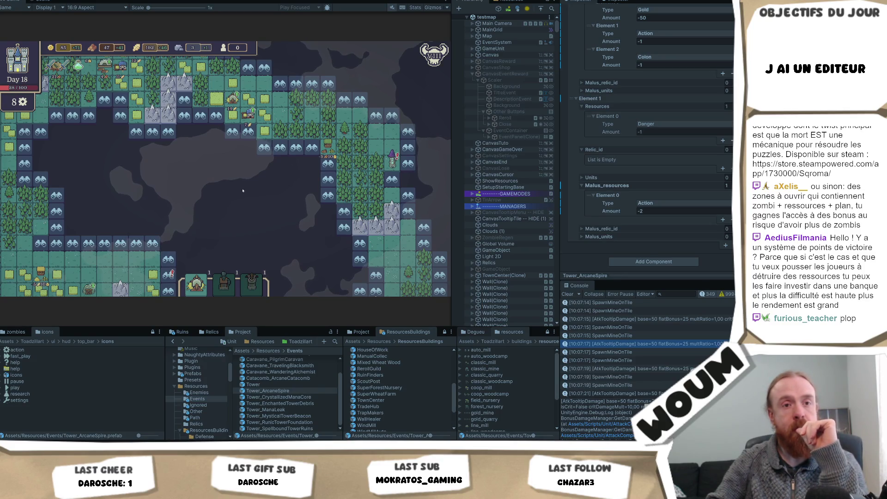
key(d)
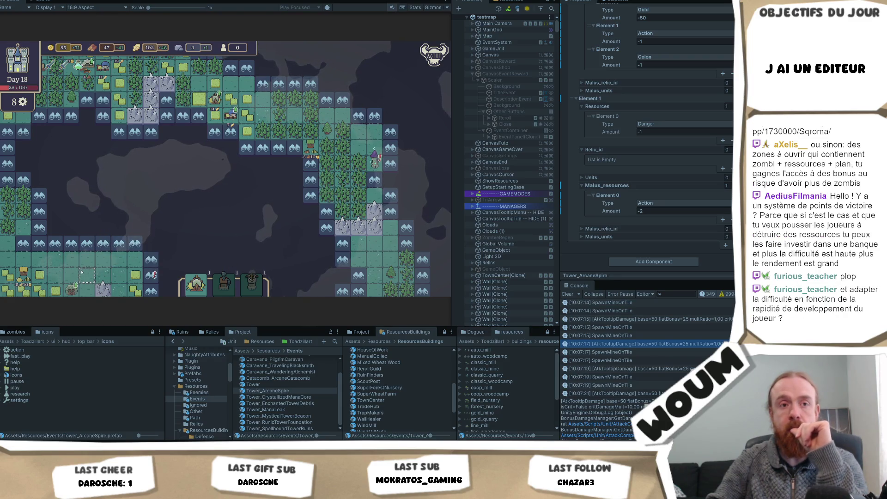
key(w)
key(a)
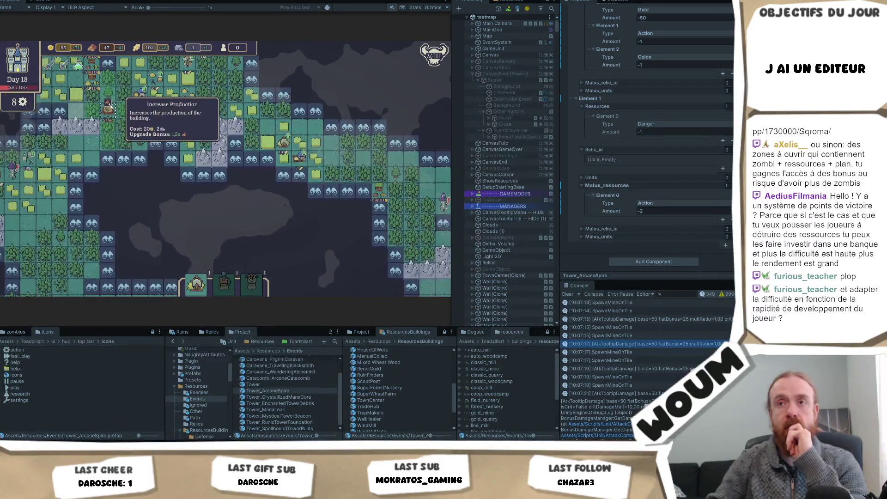
key(w)
key(a)
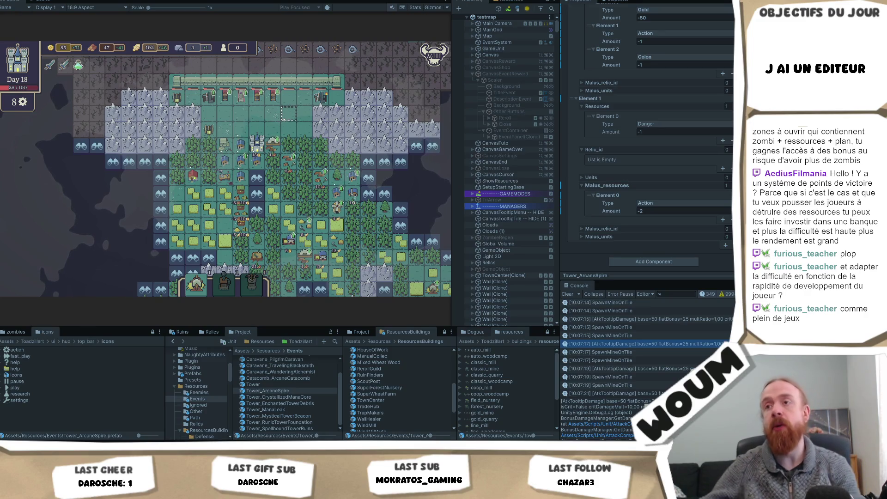
- Pan the map over the zombie area and wall row, then exit Play mode with Ctrl+P
key(w)
key(d)
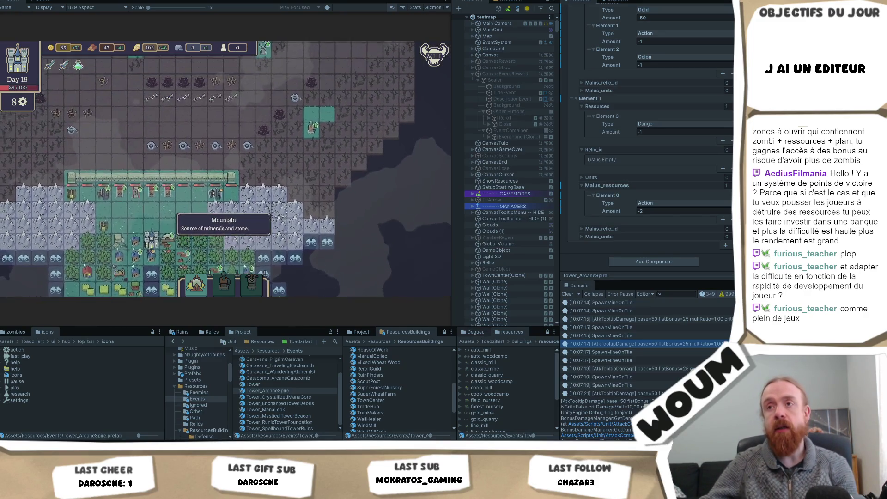
key(w)
key(s)
key(a)
key(w)
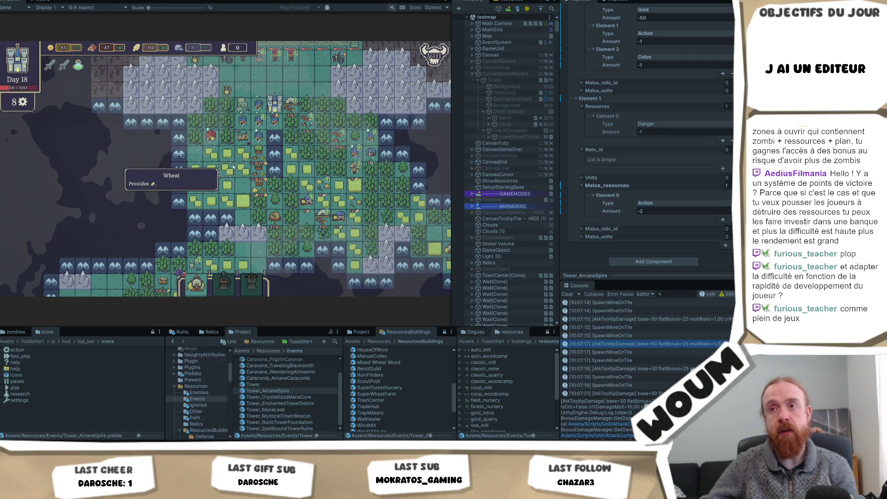
mouse_move(243, 170)
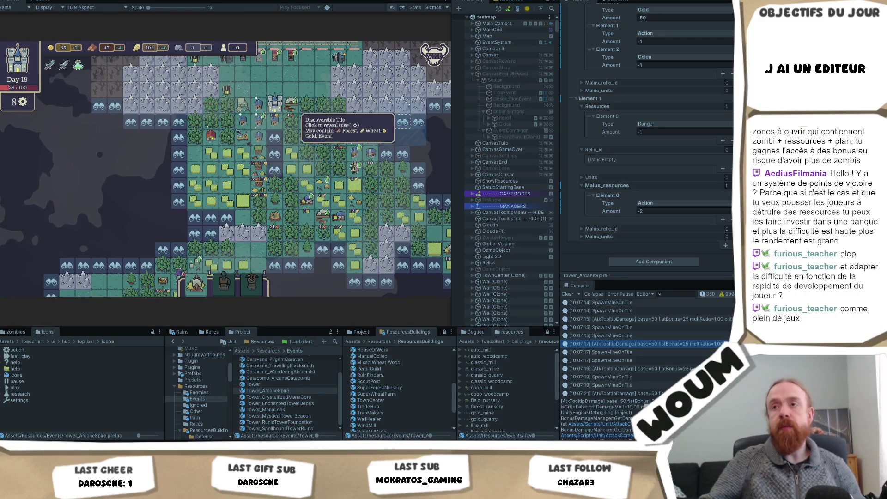
key(w)
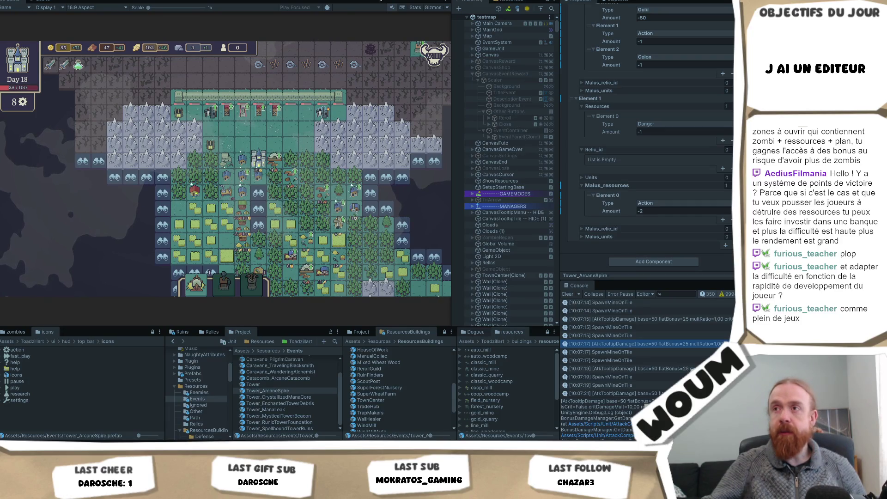
key(w)
key(ctrl+p)
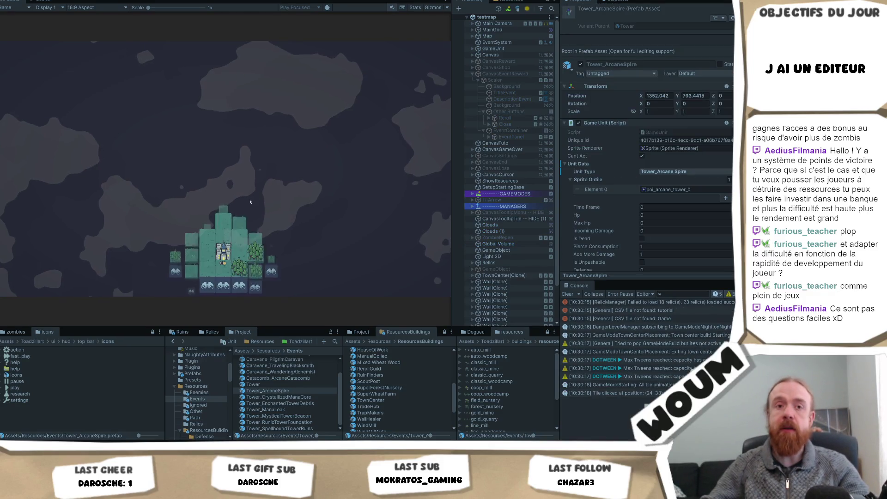
- Start a fresh run and take kits like Timber Camp, Harvest Camp, Super Forest Nursery and Sylvan House
click(248, 226)
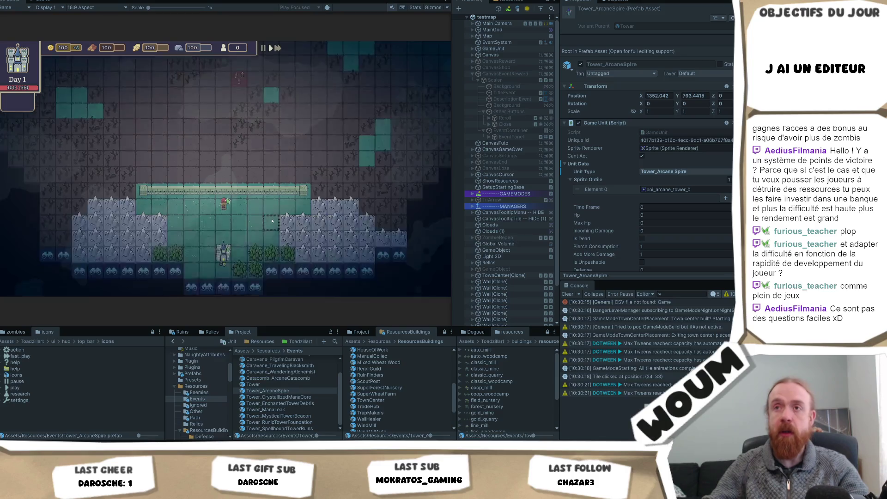
click(244, 228)
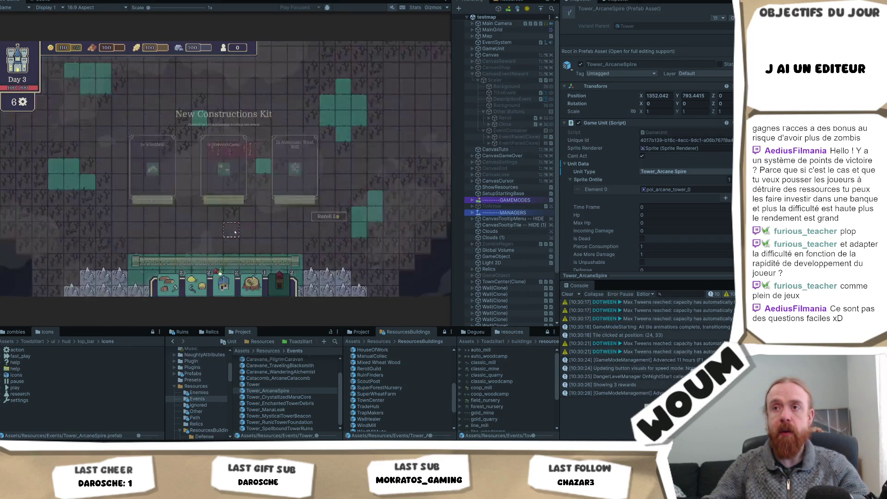
click(235, 231)
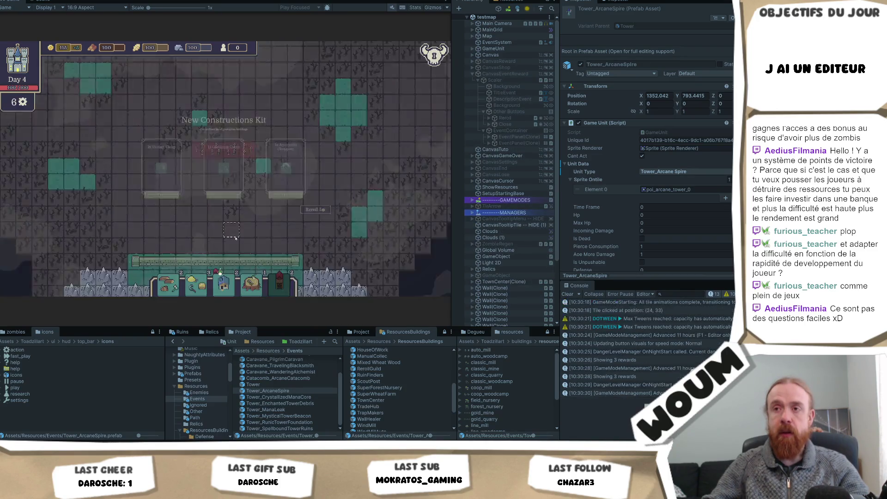
click(230, 229)
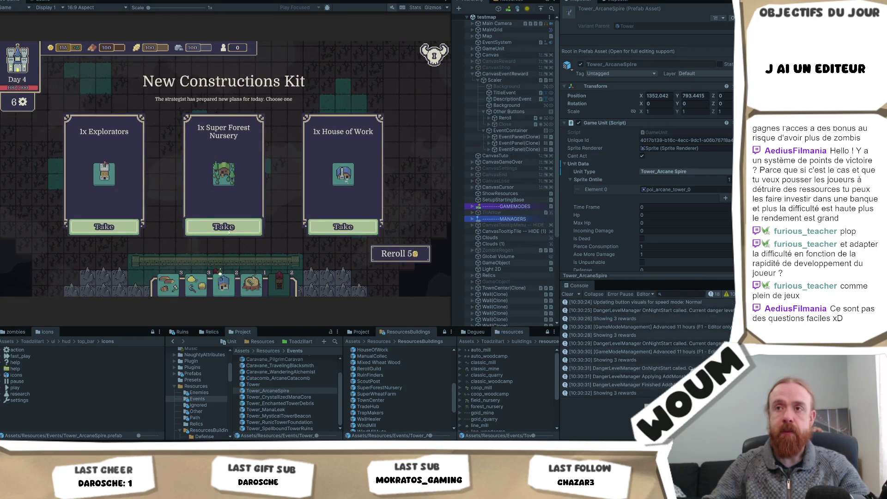
click(226, 234)
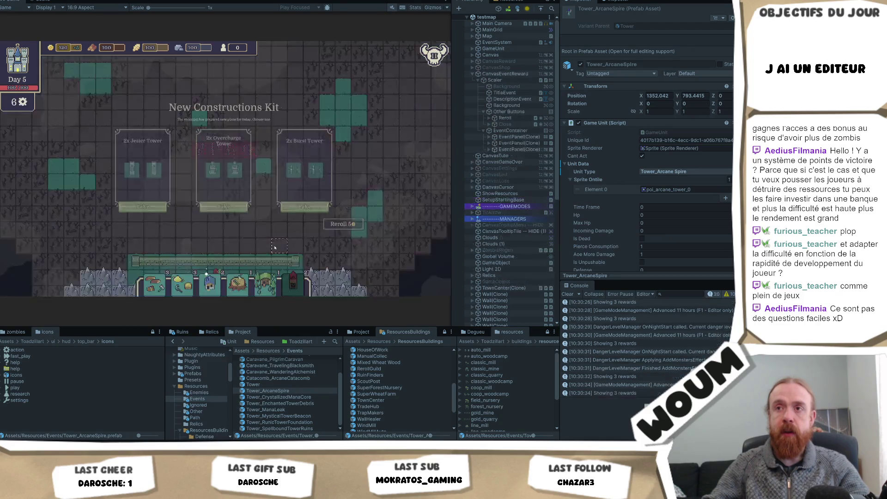
click(406, 259)
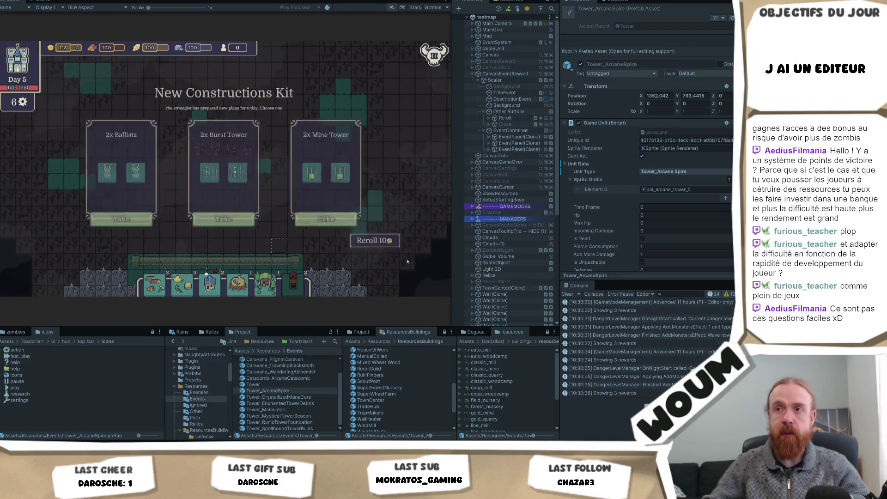
click(407, 262)
click(407, 262)
click(346, 227)
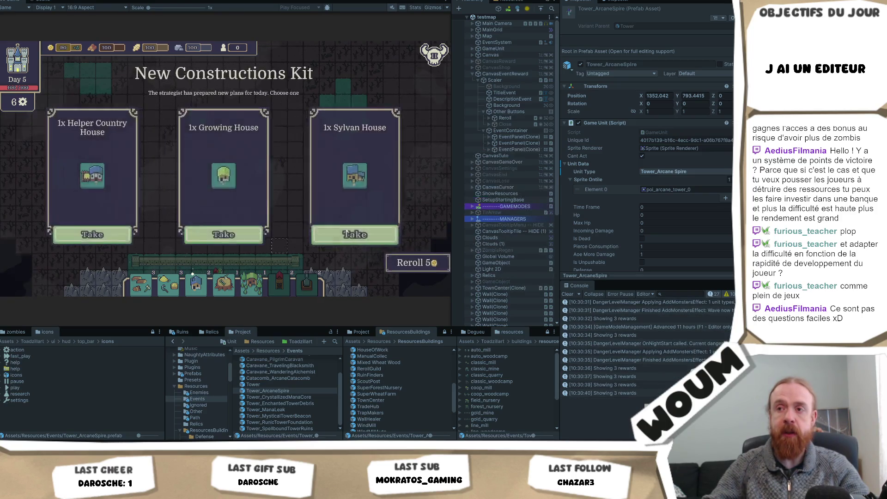
click(346, 233)
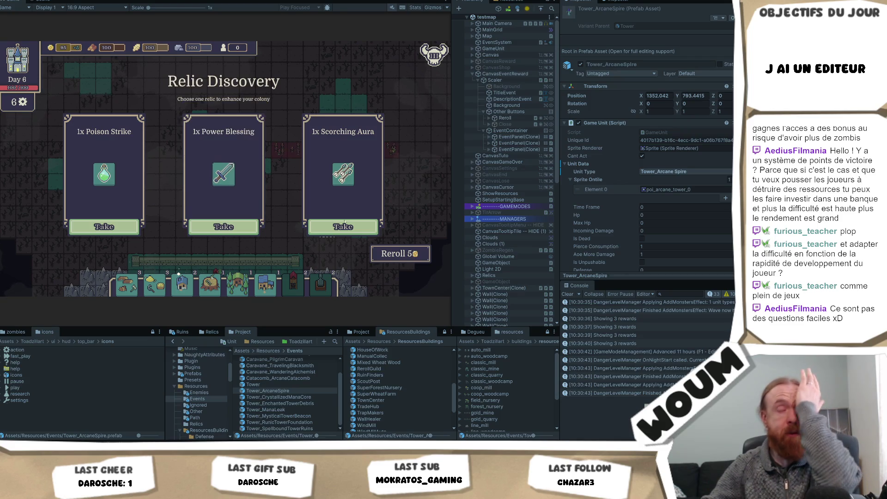
- Reroll the relic choices five times and take the Critical Blessing relic
click(400, 253)
click(398, 253)
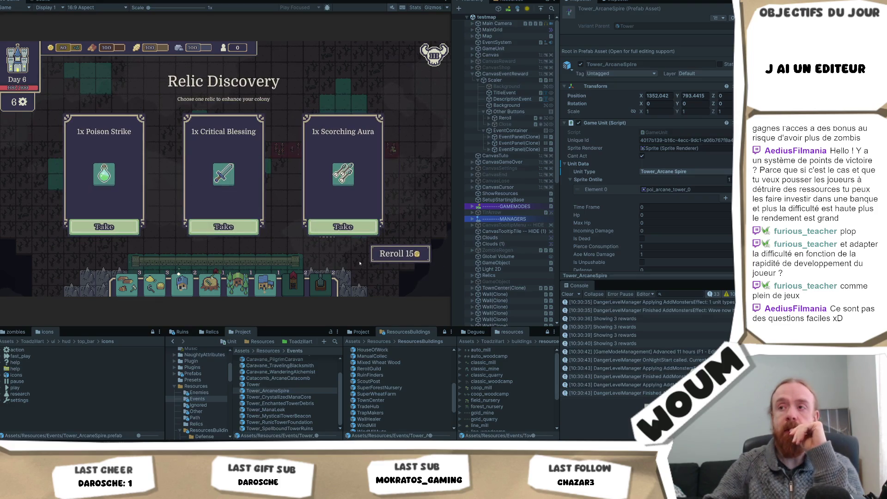
click(398, 253)
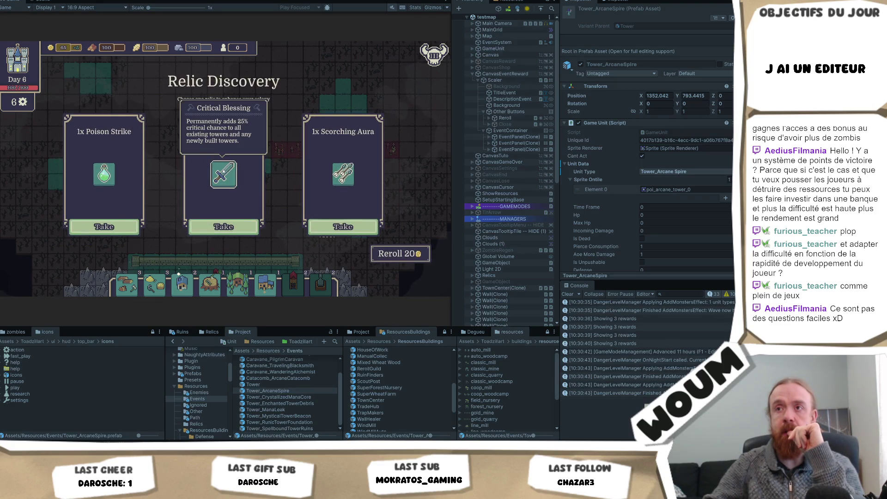
click(388, 254)
mouse_move(230, 180)
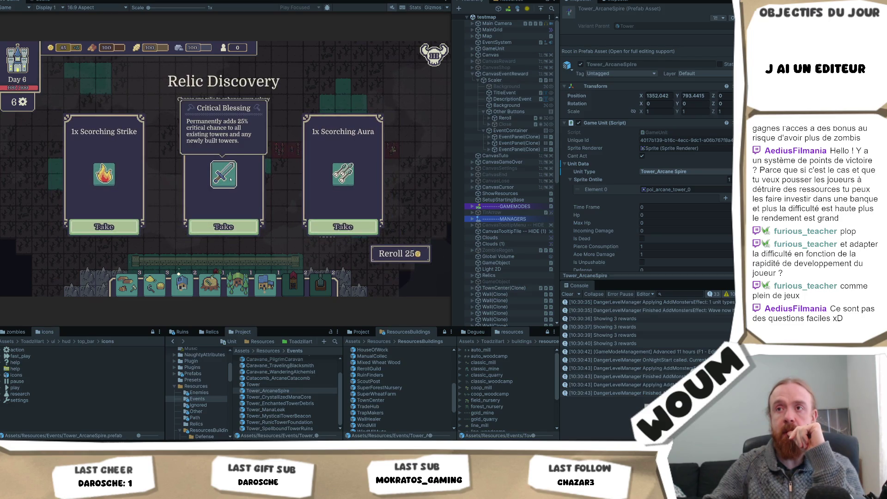
click(398, 253)
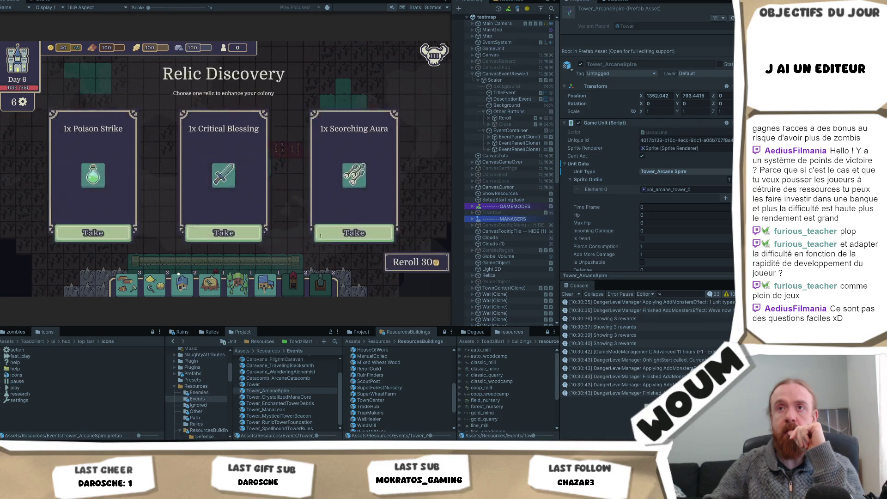
mouse_move(225, 184)
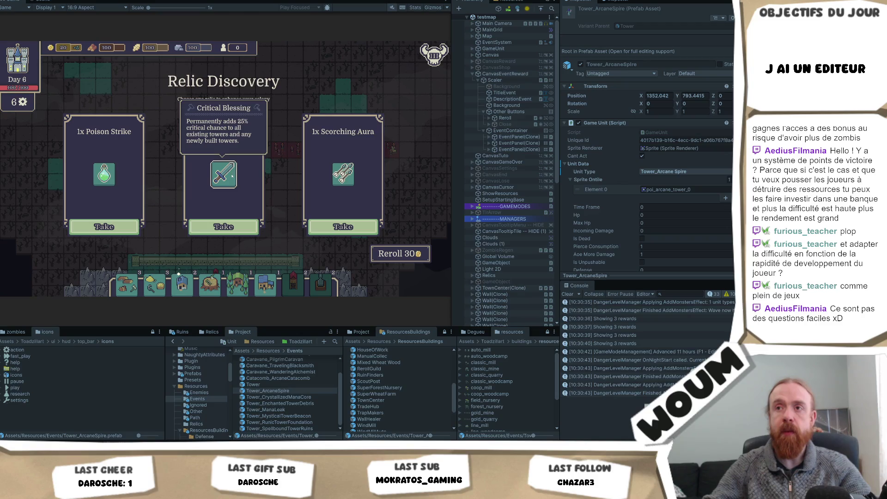
click(226, 228)
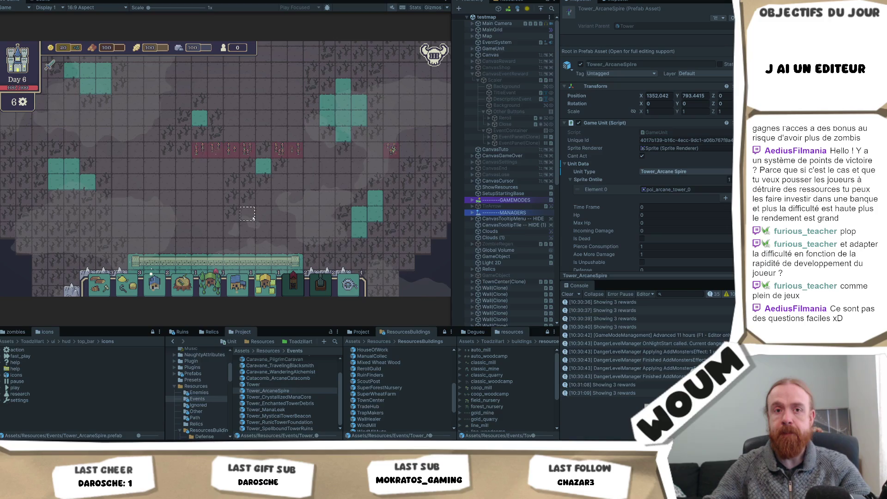
- Restart Play mode, click a map tile, and take the middle card from four successive construction kits
key(Escape)
key(Escape)
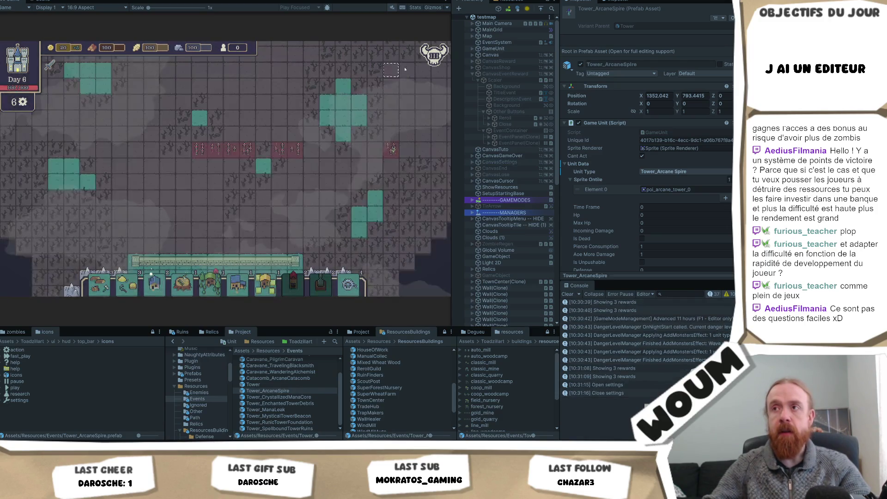
key(ctrl+p)
key(ctrl+p)
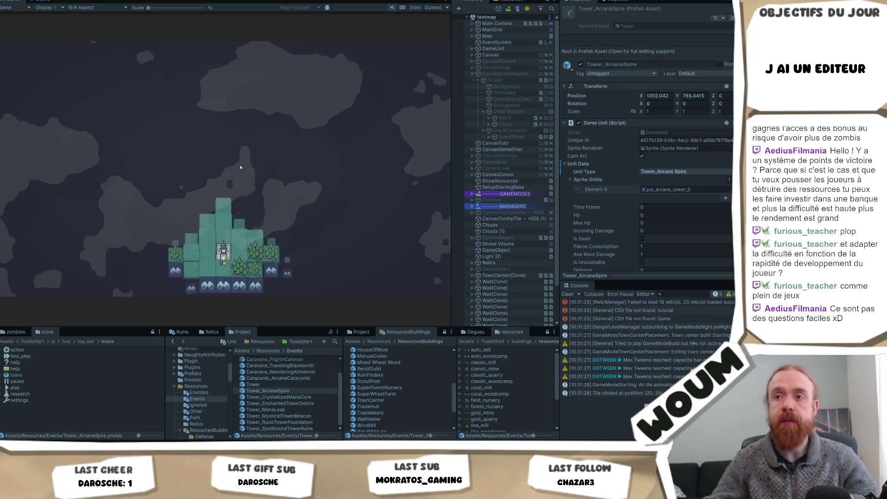
click(271, 219)
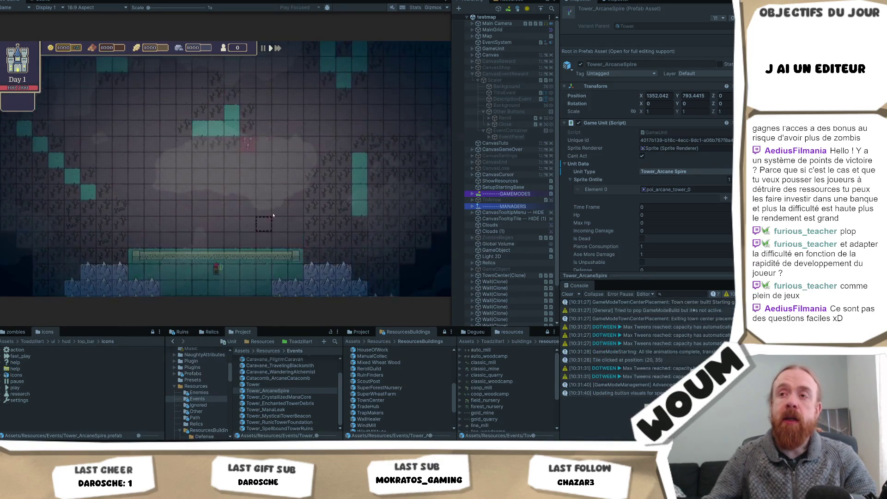
click(227, 225)
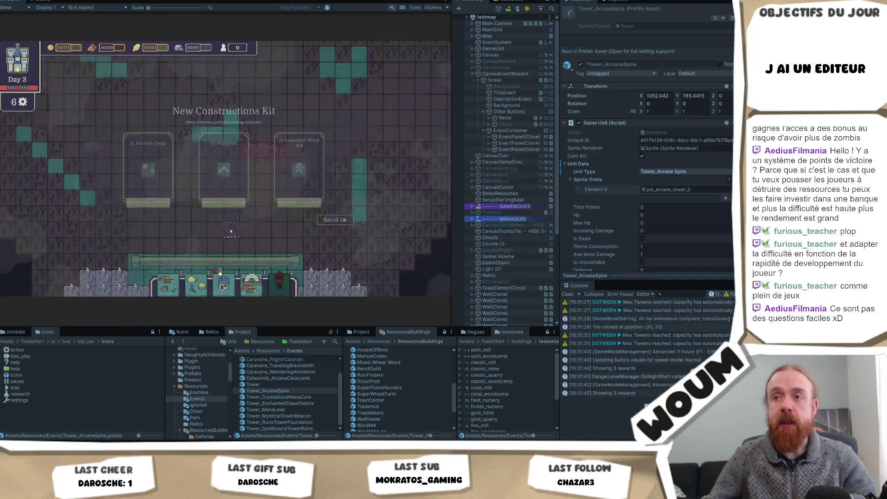
click(227, 227)
click(234, 233)
click(237, 233)
- Advance to Day 5 with F1, reroll thirteen times, then take 2x Berserker Tower and Country House
key(F1)
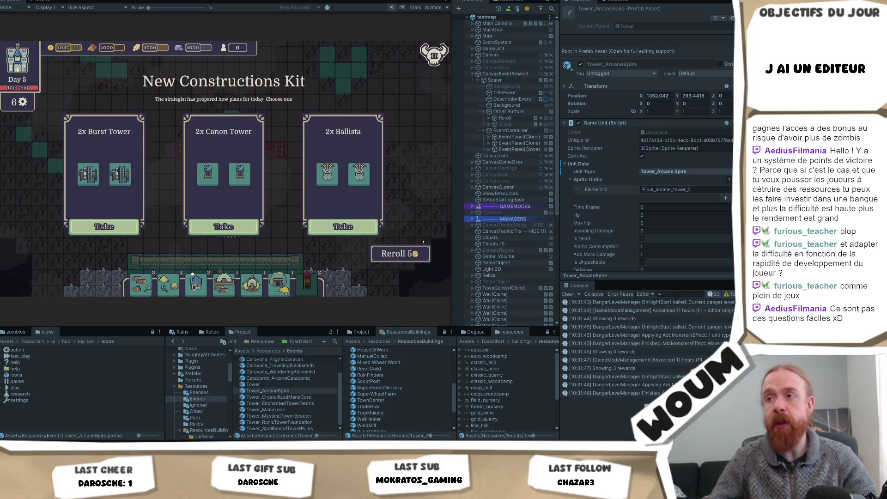
click(416, 252)
click(418, 253)
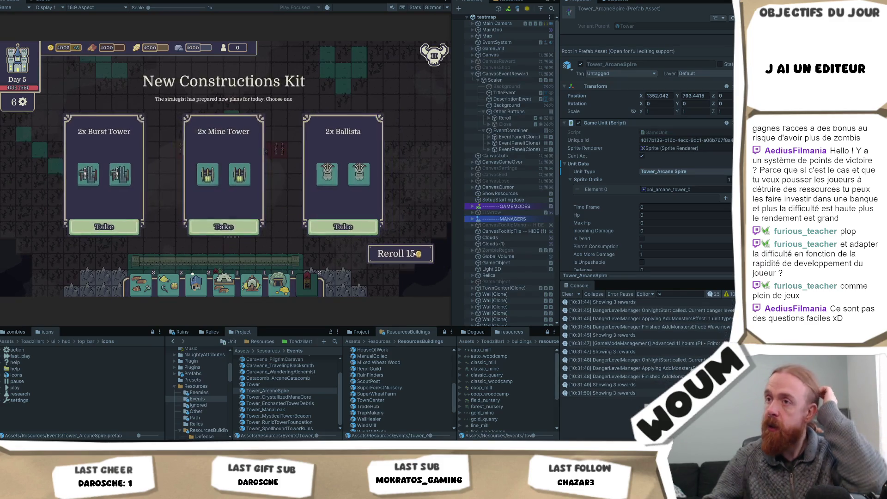
click(417, 253)
click(417, 254)
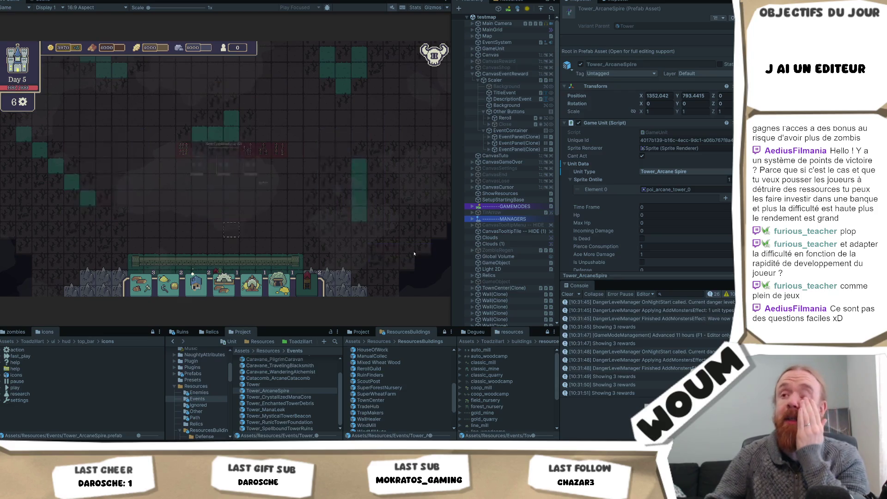
click(414, 253)
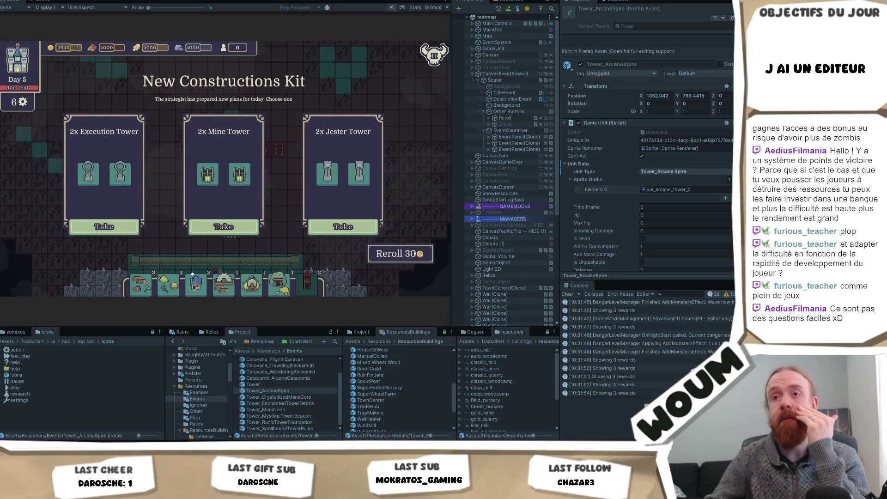
click(405, 259)
click(404, 260)
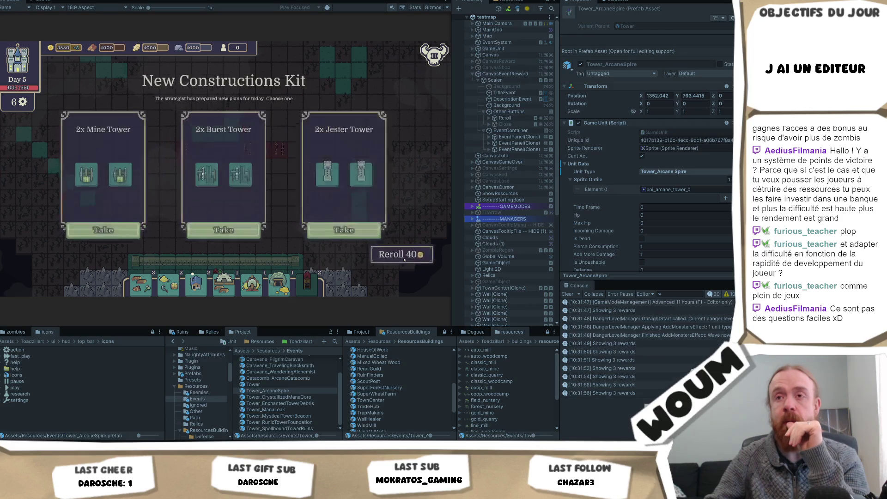
click(405, 259)
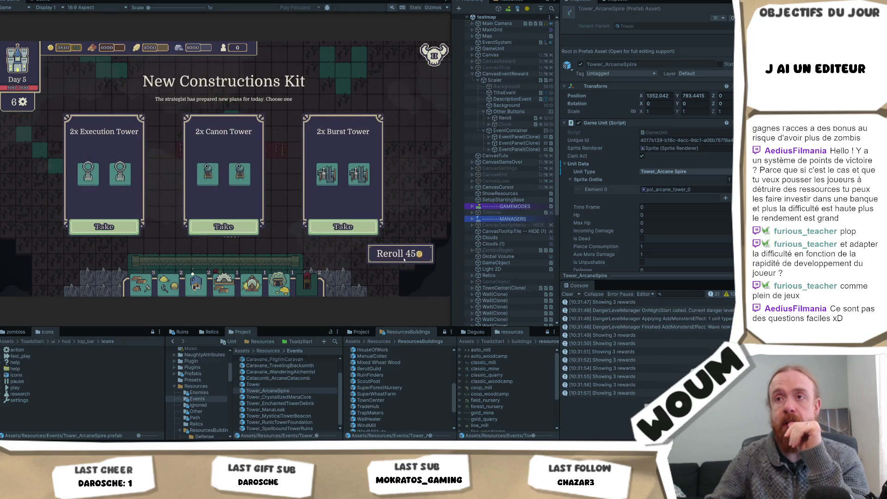
click(404, 260)
click(404, 260)
click(404, 260)
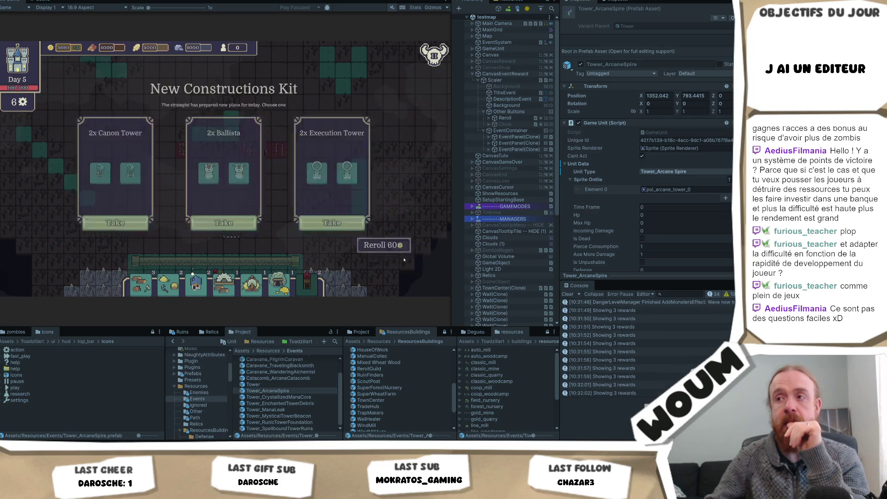
click(404, 259)
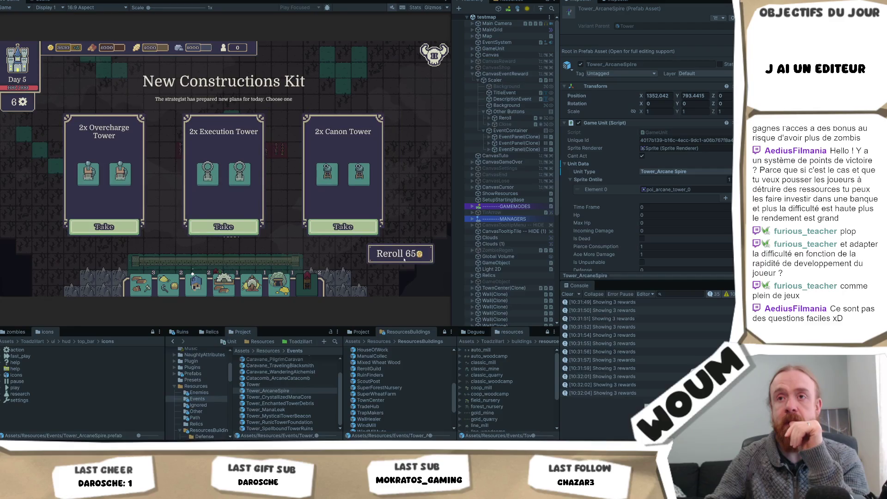
click(405, 260)
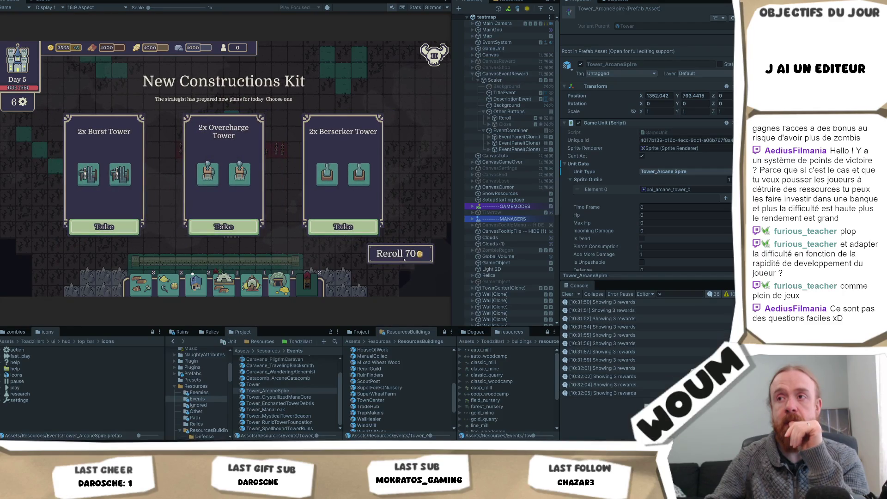
click(363, 230)
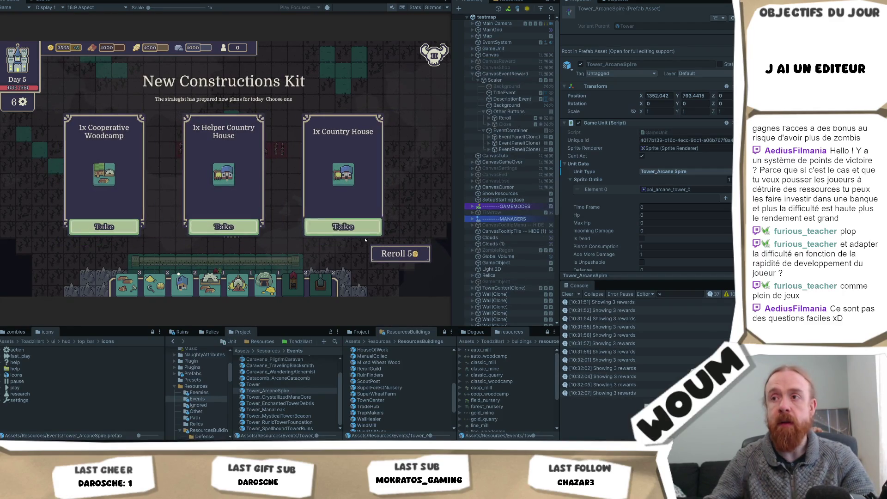
click(364, 231)
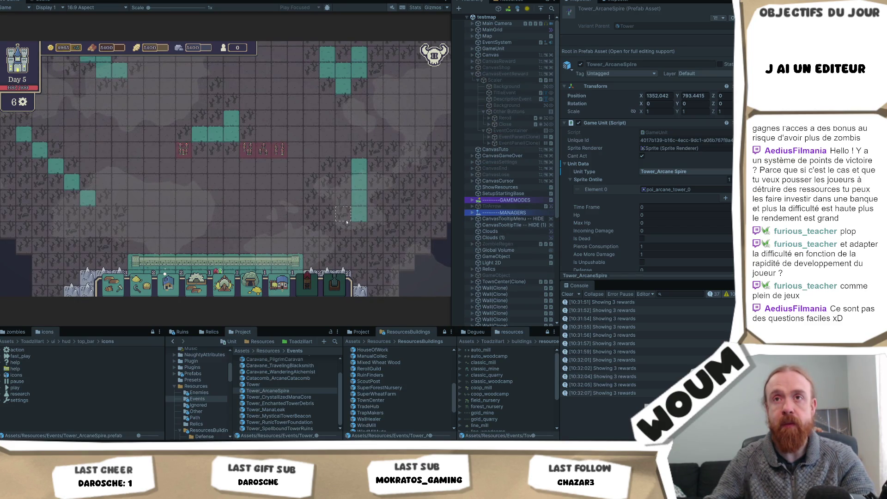
- Skip to Day 6, reroll the relic choices four times and take Damage Blessing
key(F1)
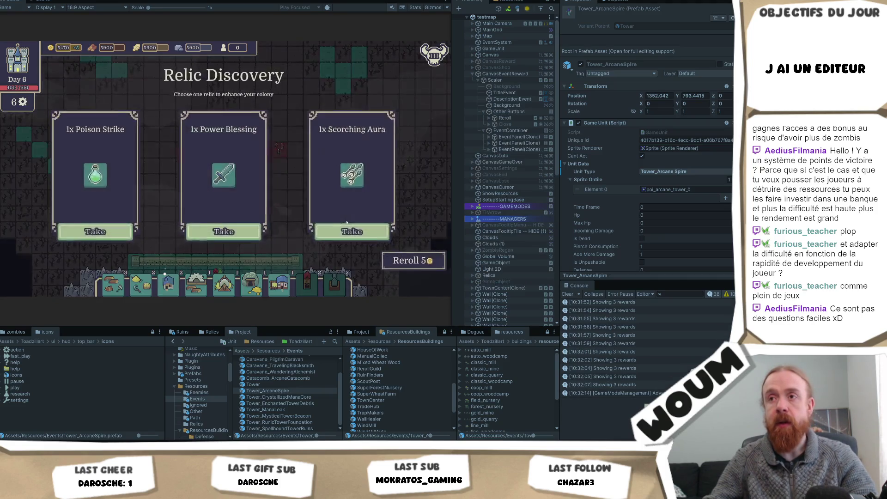
mouse_move(225, 177)
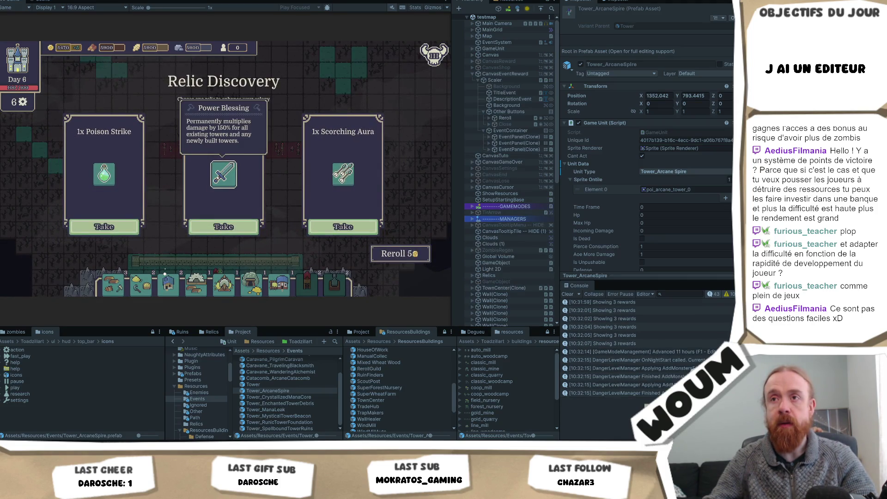
key(r)
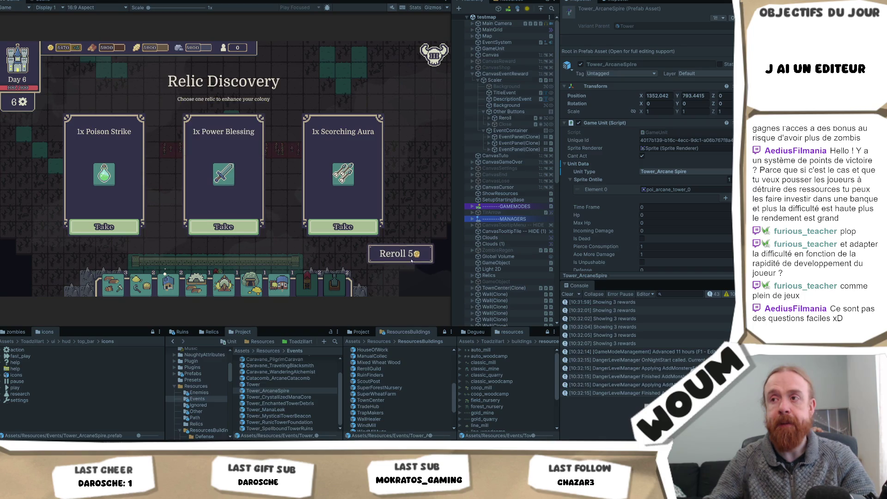
click(404, 260)
click(405, 261)
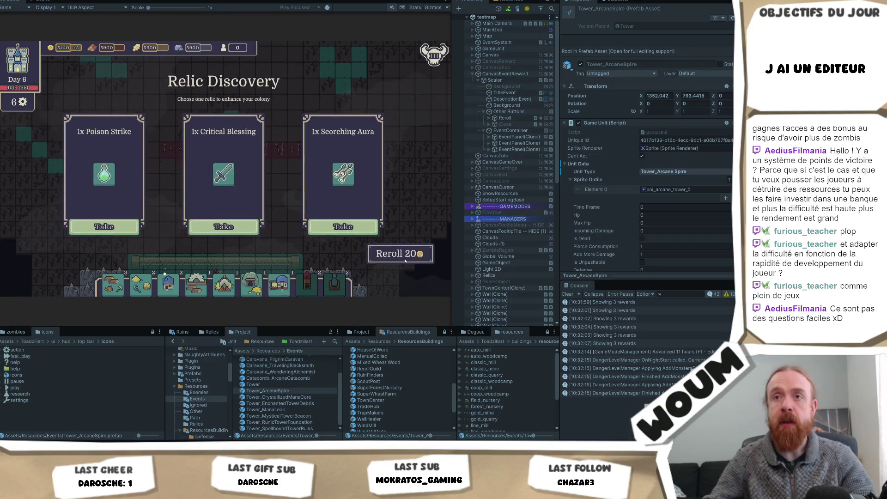
mouse_move(227, 187)
key(r)
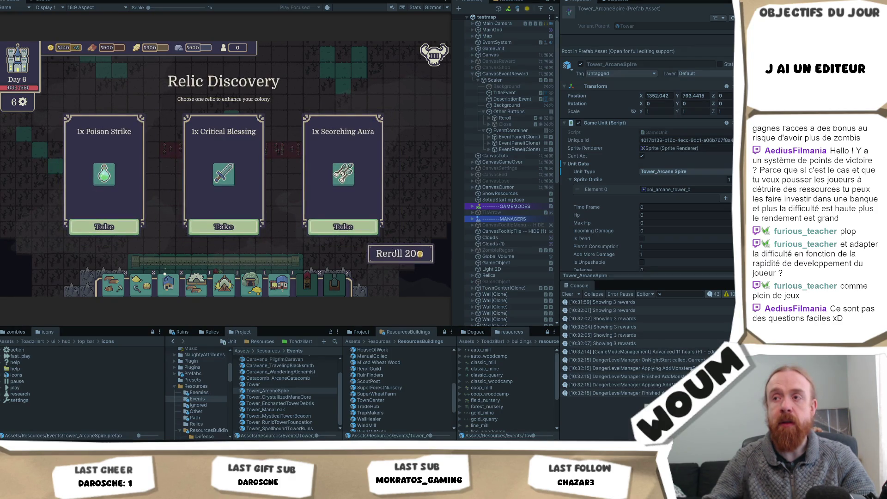
click(224, 227)
- Take the Mark Trap buildings and the middle card of the following construction kit
mouse_move(333, 272)
click(224, 226)
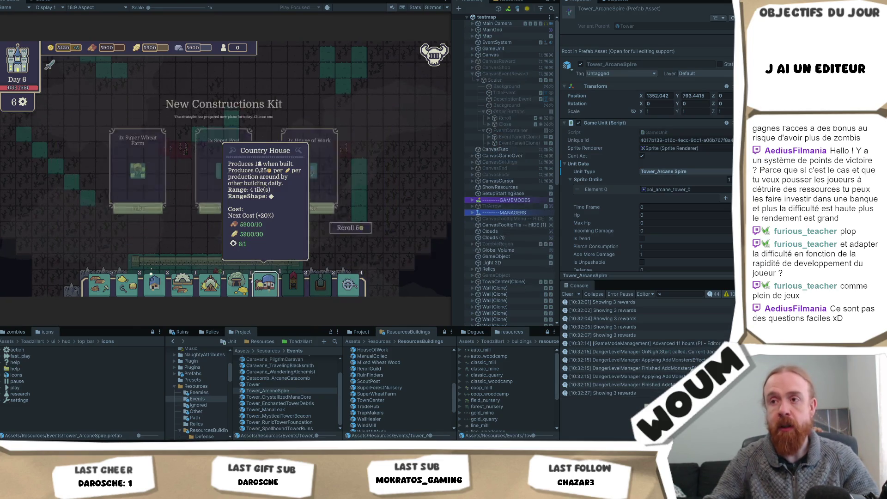
click(240, 232)
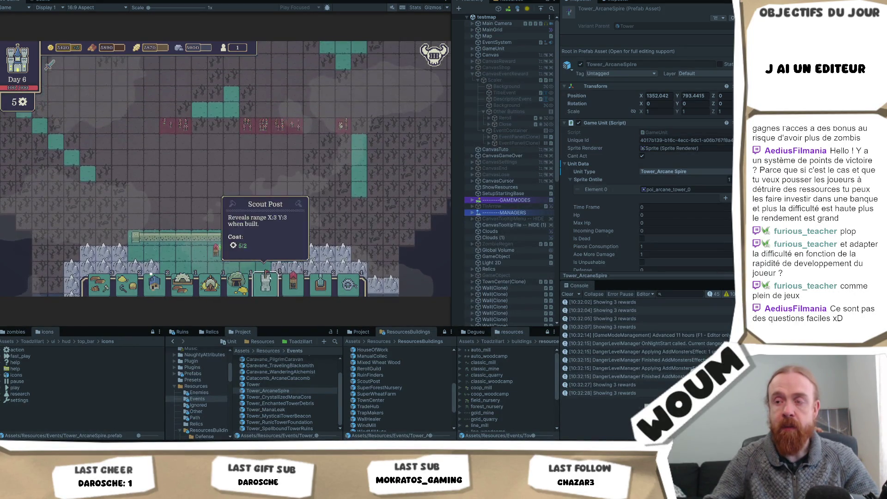
- Place a Berserker Tower on the map and start the night wave with Space
mouse_move(322, 283)
mouse_down()
mouse_move(214, 164)
mouse_move(232, 181)
mouse_up()
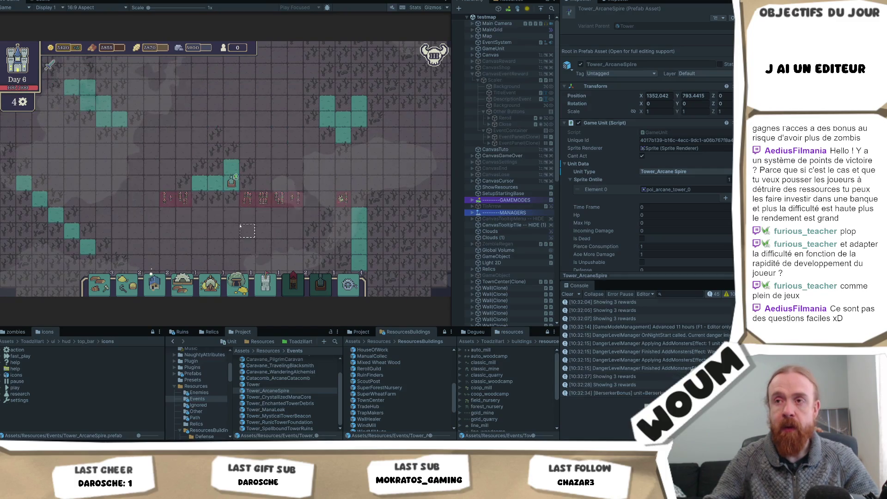
click(231, 184)
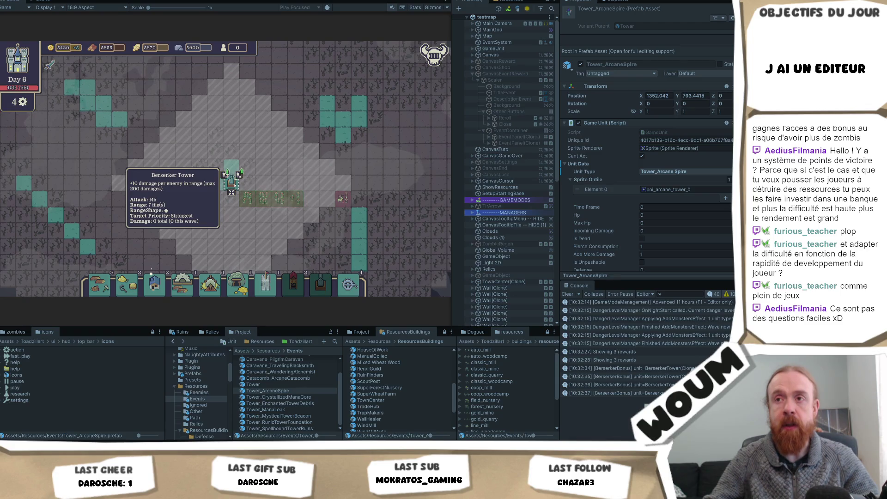
scroll(231, 192, down, 4)
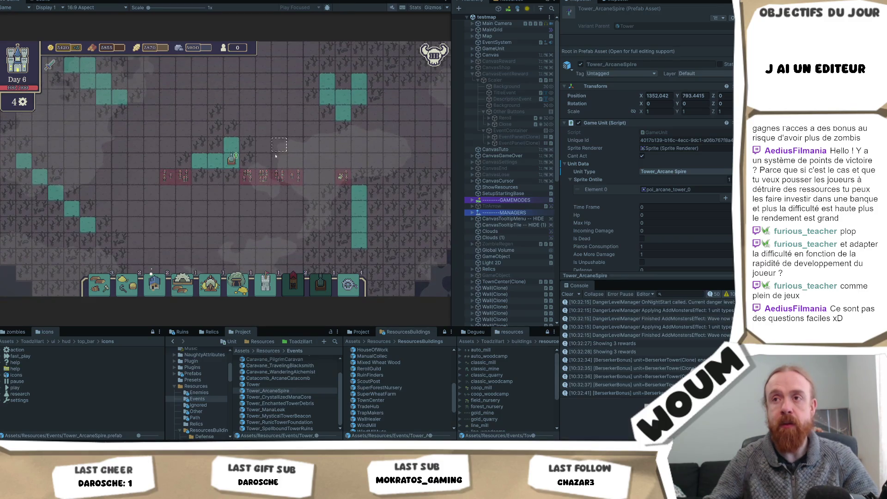
key(space)
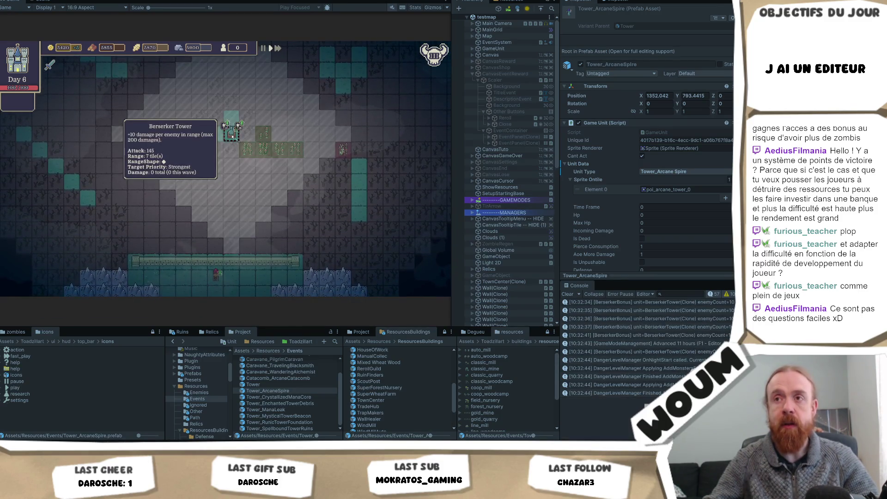
mouse_move(232, 138)
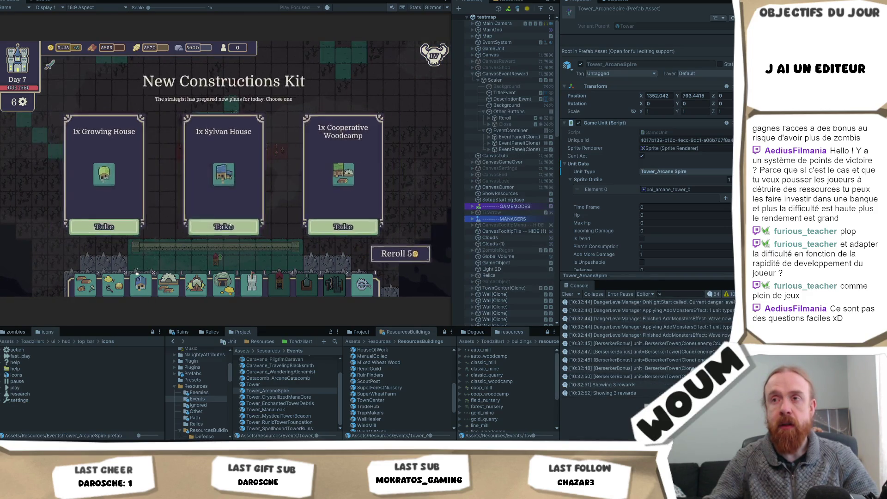
- Take the Sylvan House card, then pan the map to watch the zombies advancing on the castle
click(230, 225)
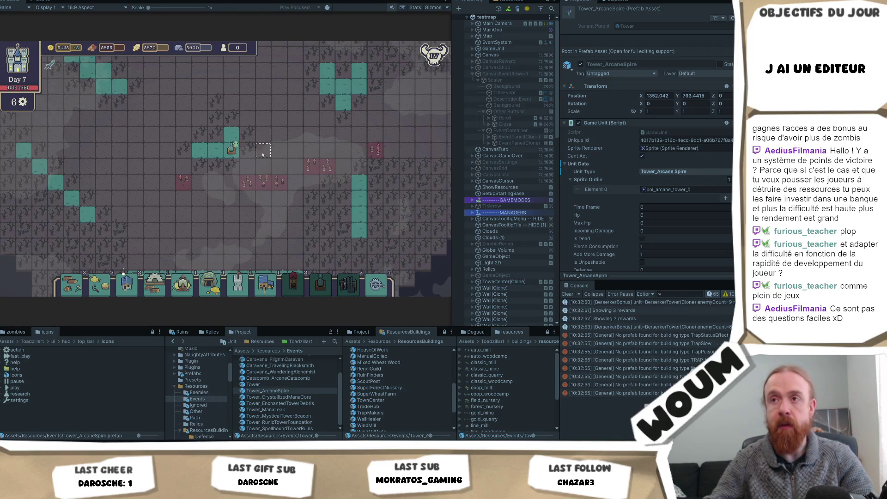
mouse_move(235, 156)
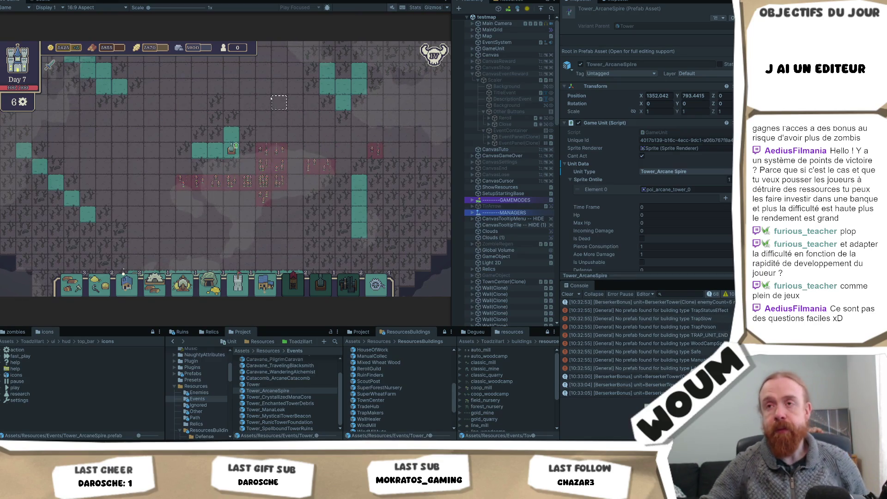
key(w)
key(d)
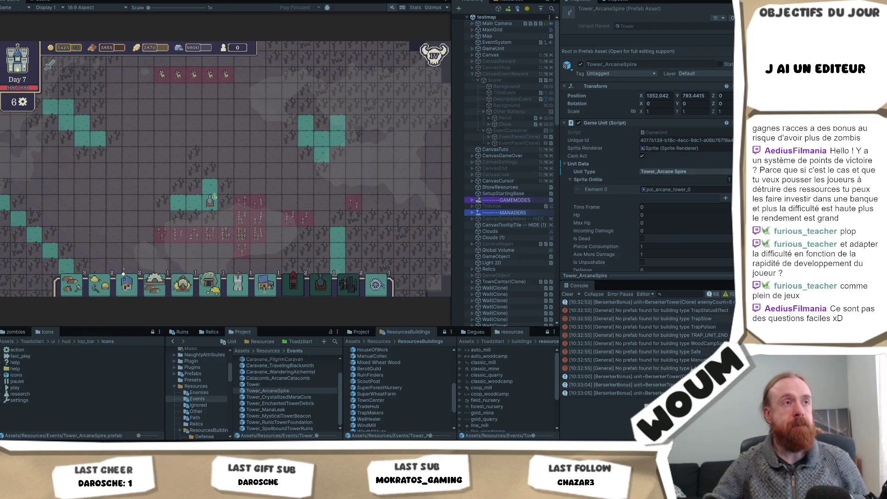
key(s)
key(d)
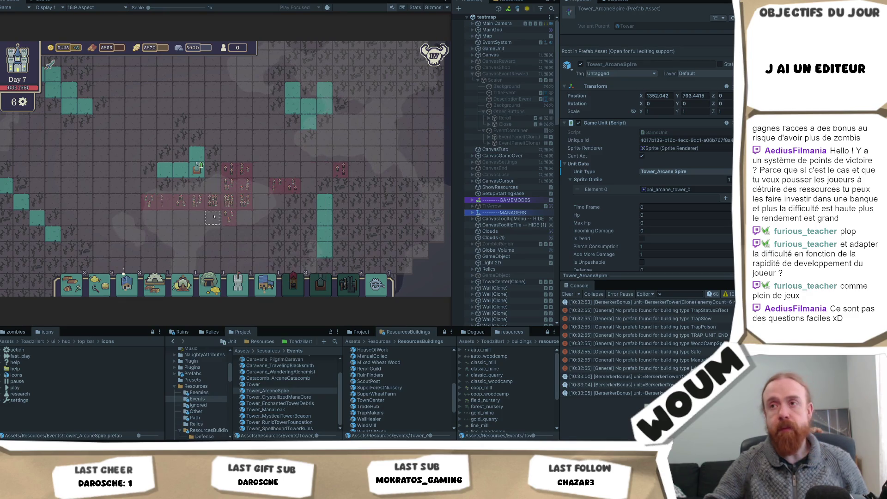
key(s)
key(a)
drag(230, 197, 240, 159)
drag(239, 258, 234, 151)
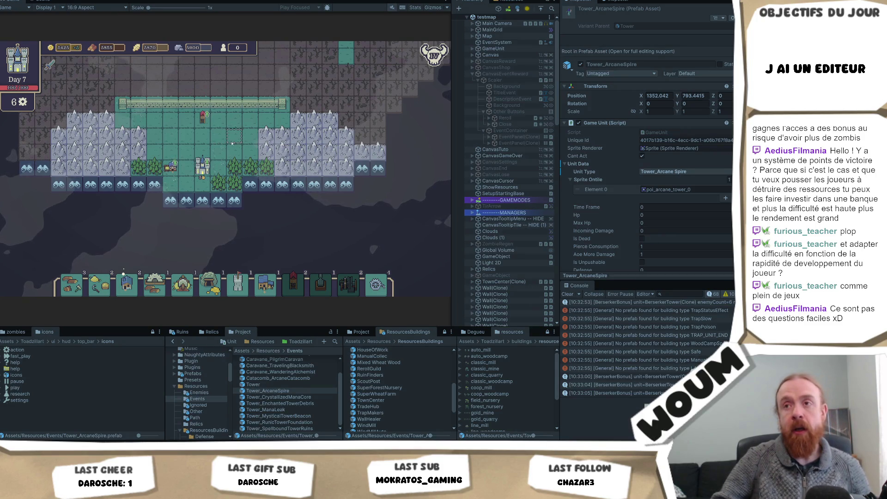
drag(233, 144, 241, 150)
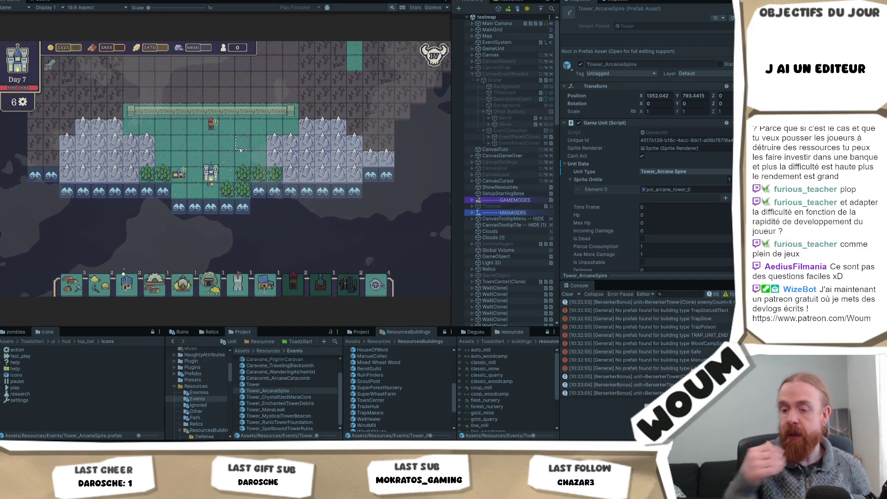
drag(240, 153, 229, 178)
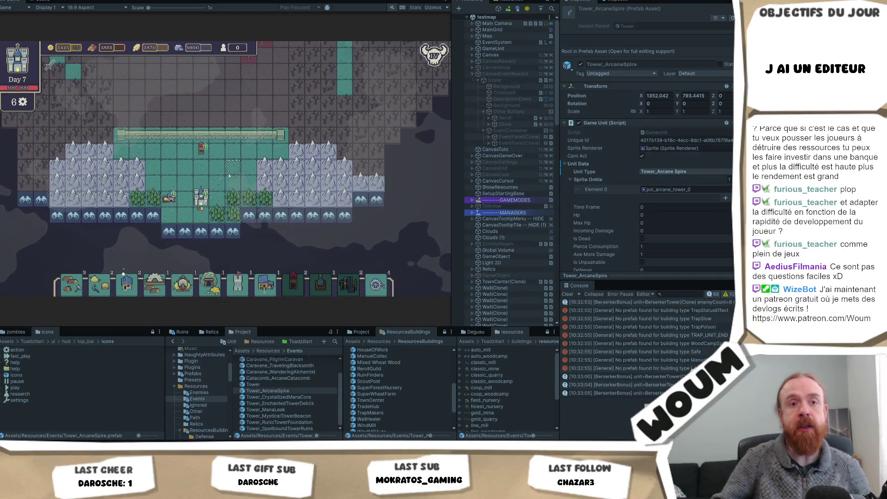
key(Up)
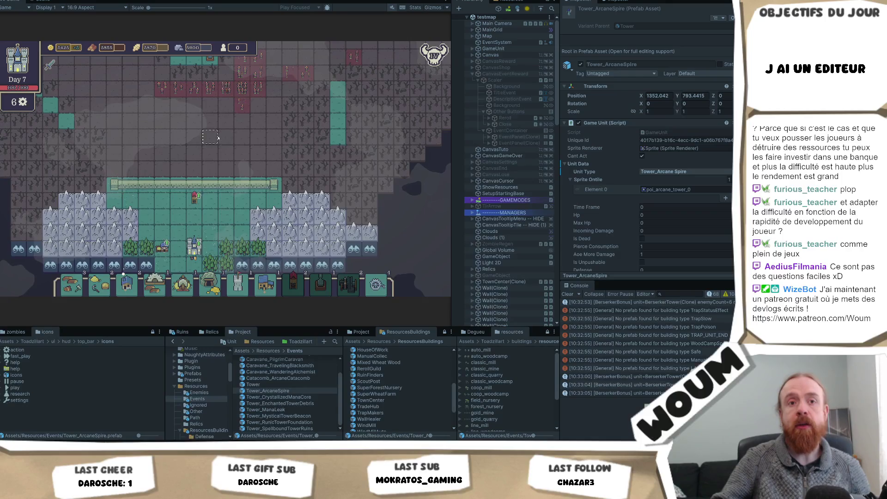
drag(217, 138, 217, 165)
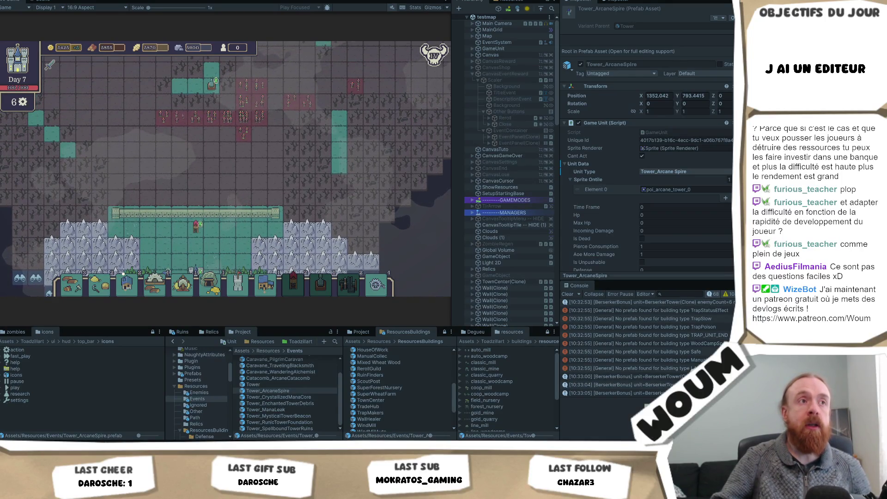
key(Down)
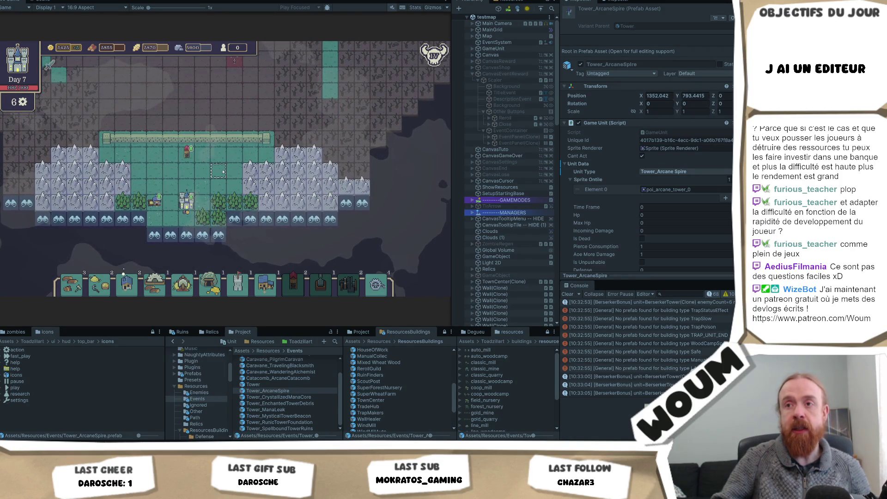
drag(223, 172, 218, 146)
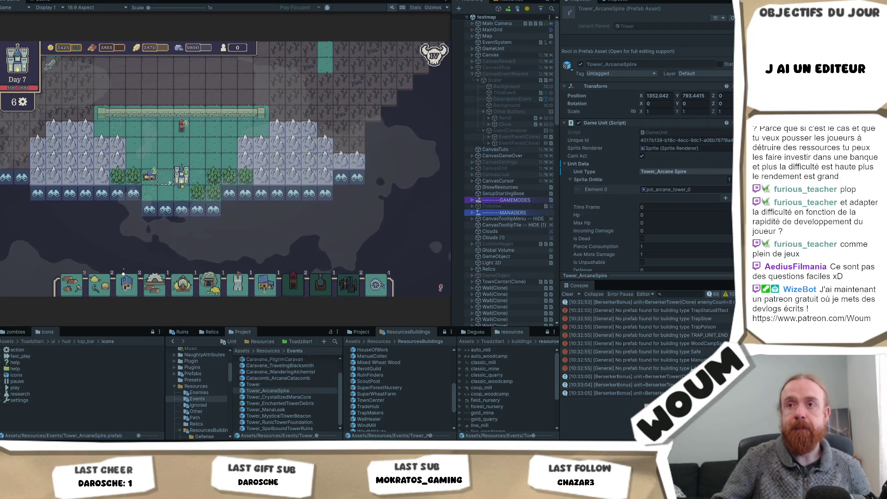
- Inspect the Arcane Spire's upgrades and the caravan's range, then deselect the caravan
click(182, 176)
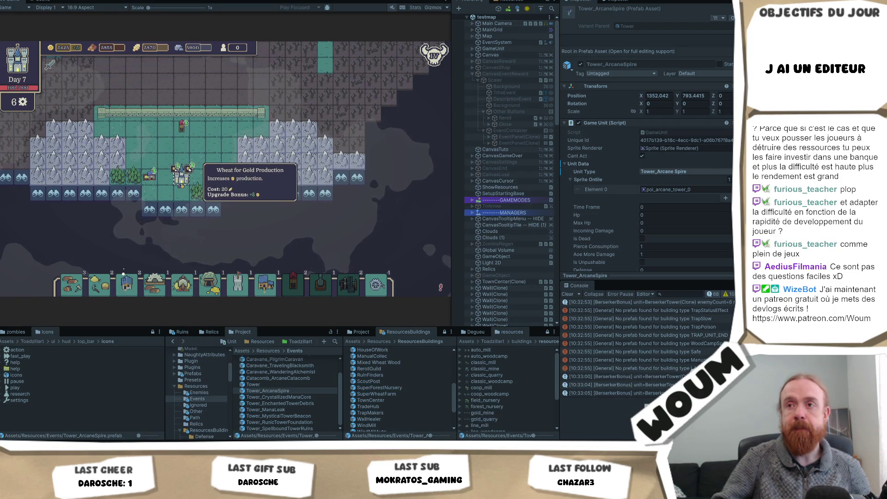
click(149, 174)
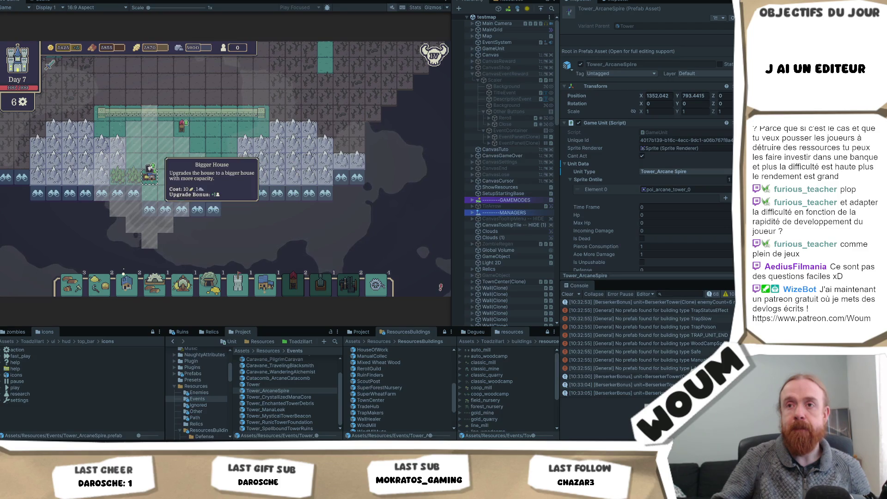
click(220, 178)
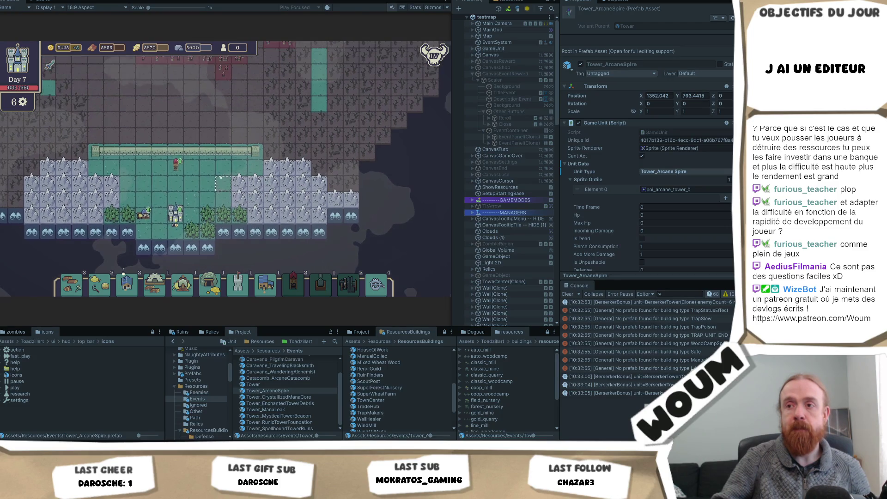
- Reveal tiles to the right, open the Spellbound Tower Ruins event and close it without choosing
click(398, 189)
click(410, 187)
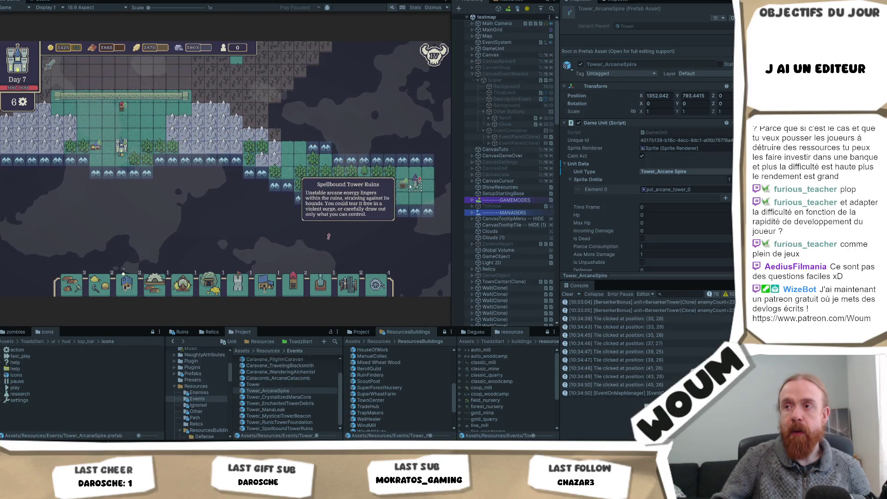
click(410, 187)
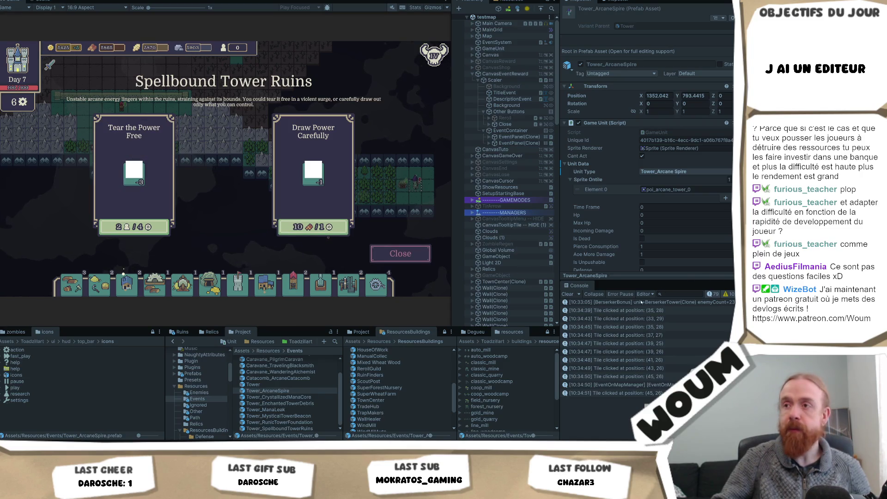
click(401, 254)
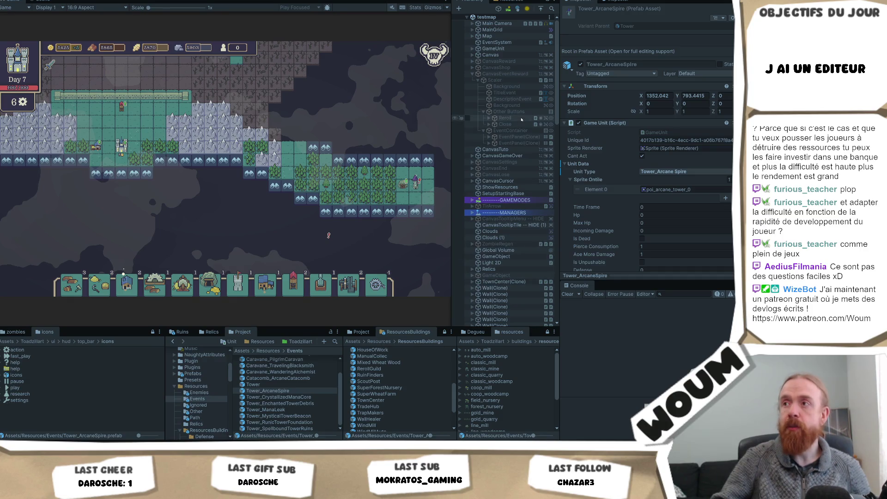
- Inspect the CanvasEventReward canvas and EventPanel(Clone) components, enlarging the Inspector
click(519, 74)
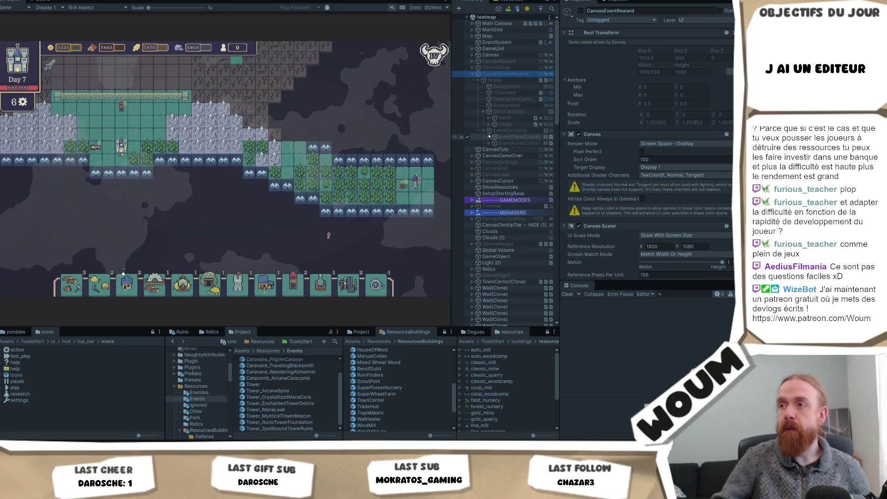
click(489, 137)
click(508, 137)
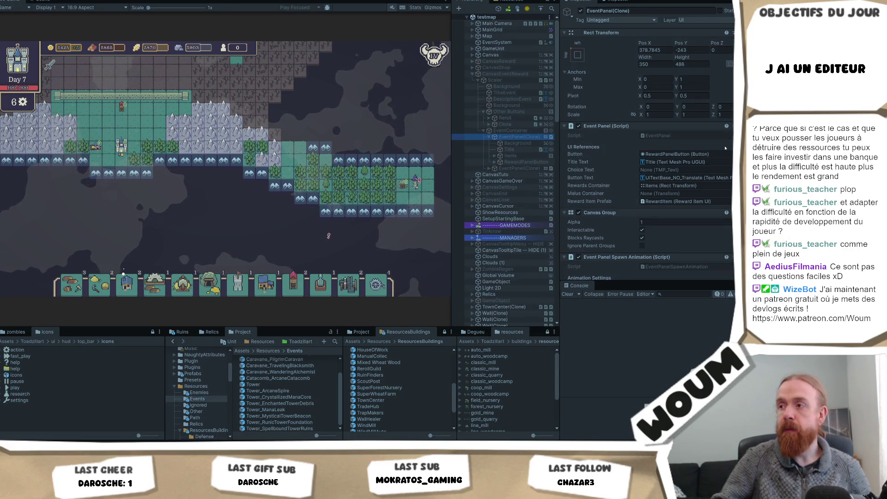
drag(641, 286, 643, 366)
scroll(508, 195, down, 3)
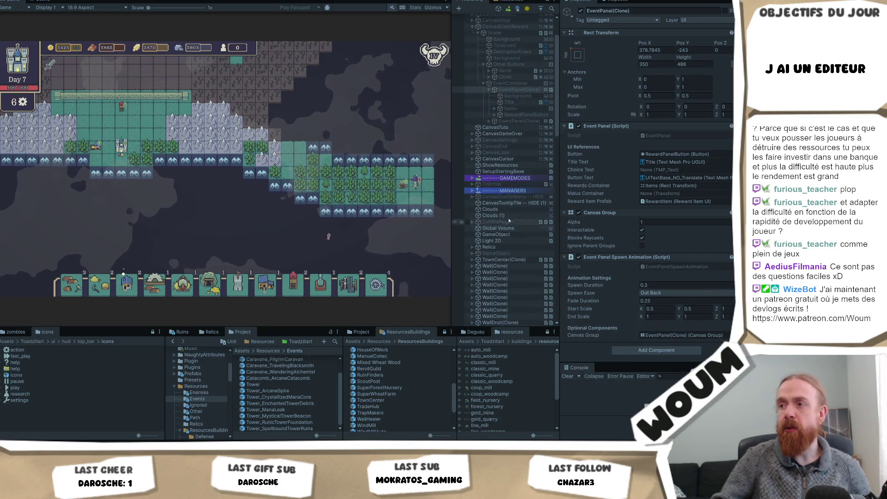
- Expand MANAGERS > Base, select ResourceManager and open ResourceManager.cs from its Script field
click(476, 191)
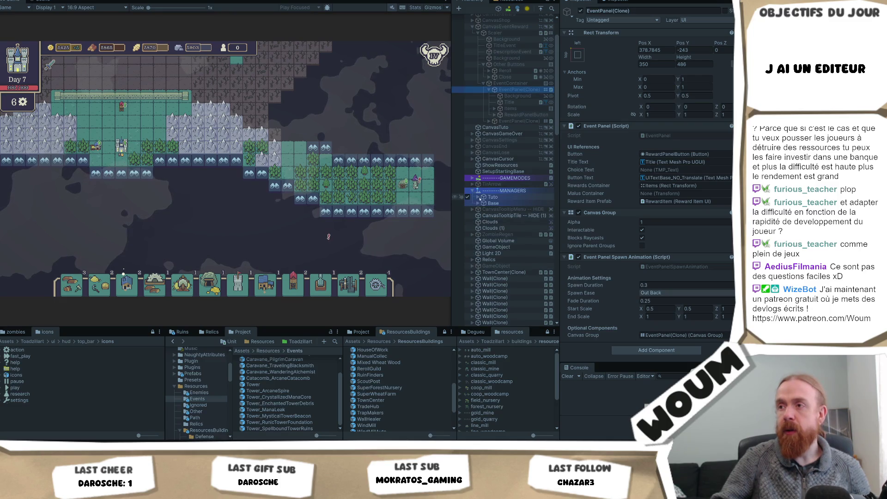
click(476, 203)
click(478, 203)
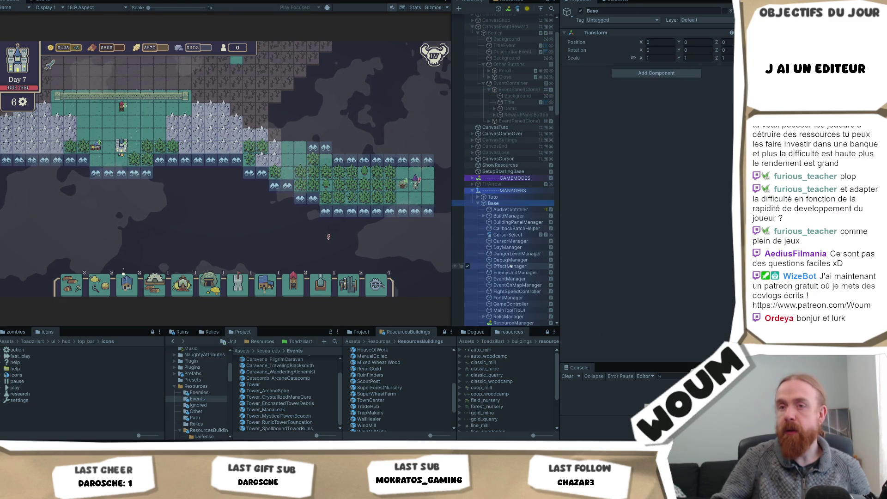
scroll(511, 267, down, 2)
scroll(513, 271, down, 2)
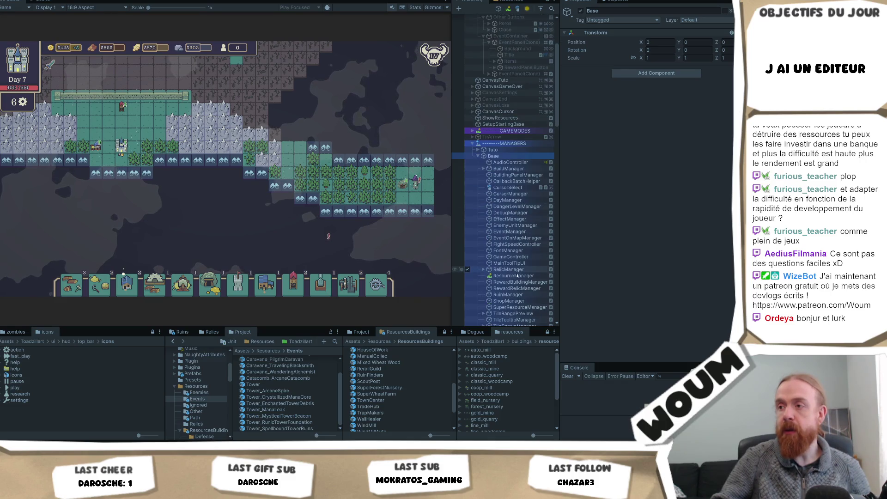
click(514, 276)
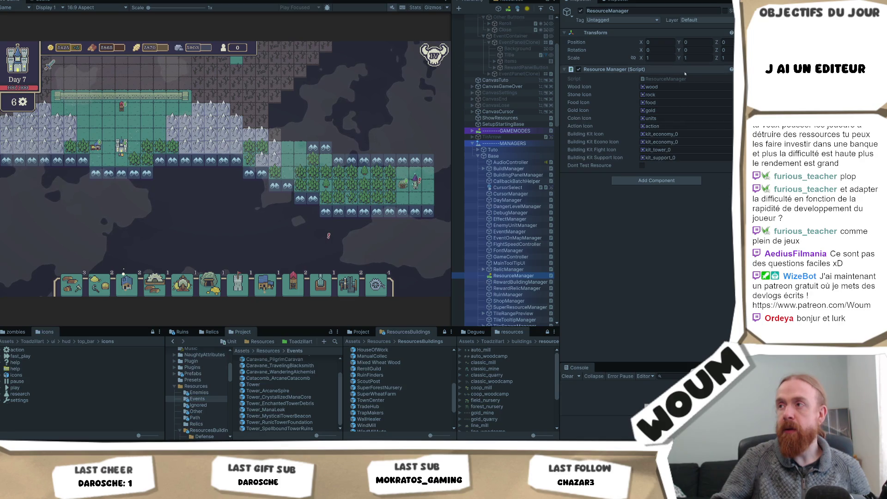
click(683, 80)
double_click(683, 80)
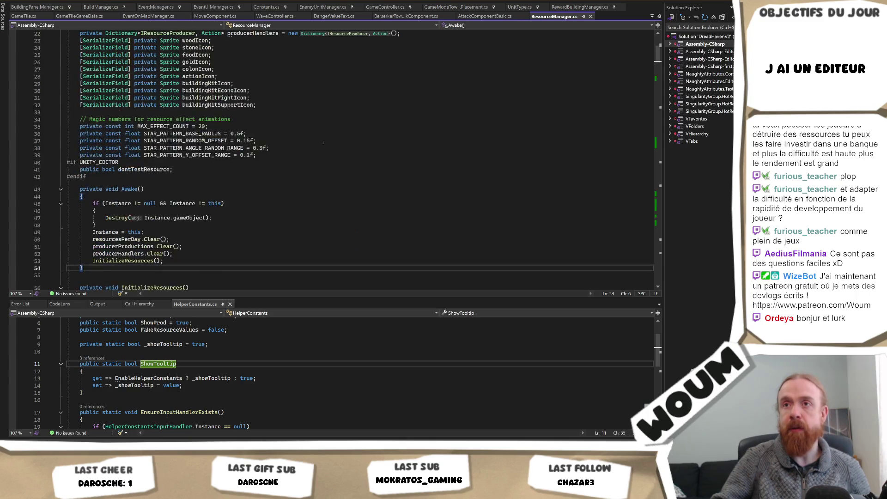
- Review the ResourceManager class declaration at the top of ResourceManager.cs, then switch away to Krita
scroll(323, 142, up, 3)
scroll(312, 156, down, 9)
scroll(224, 79, up, 13)
mouse_move(209, 67)
mouse_down()
mouse_move(69, 51)
mouse_move(66, 67)
mouse_up()
key(Left)
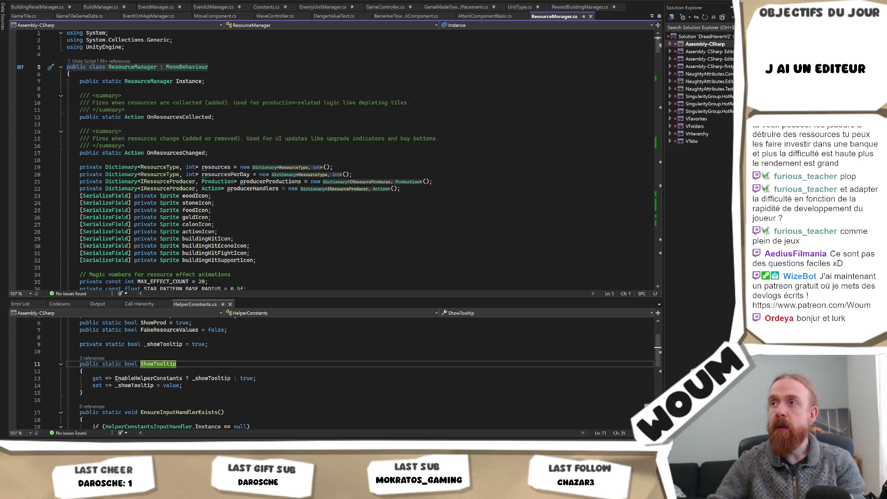
key(alt+Tab)
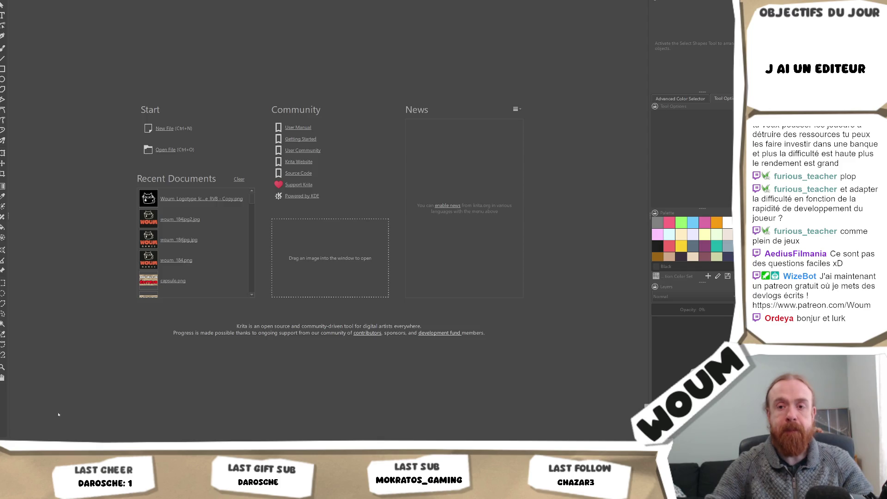
- Switch from Krita back to Unity and narrow the icons panel slightly
key(alt+Tab)
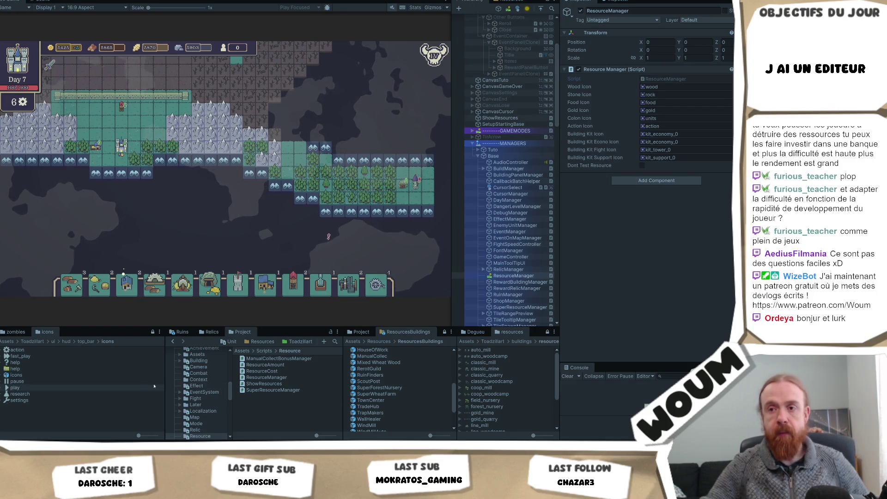
drag(160, 382, 143, 389)
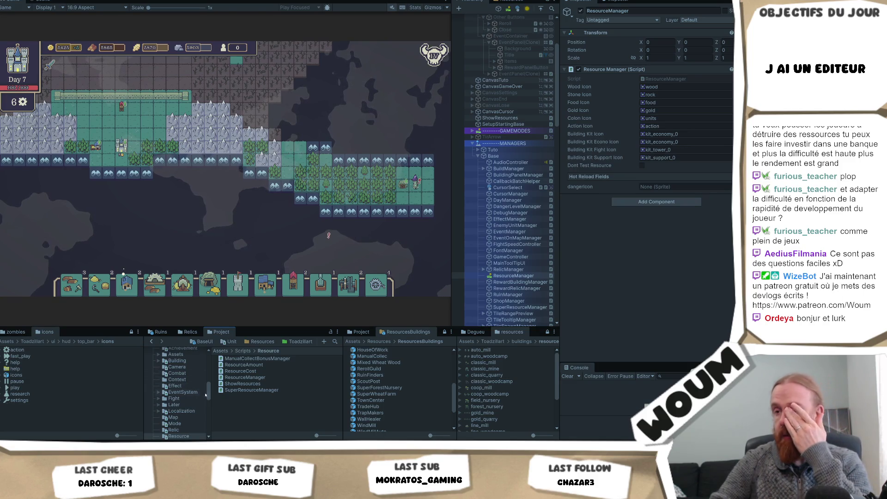
- Browse the Toadzillart assets down to the ui/icons/small folder showing smallSpriteSheet's sprites
drag(211, 395, 208, 399)
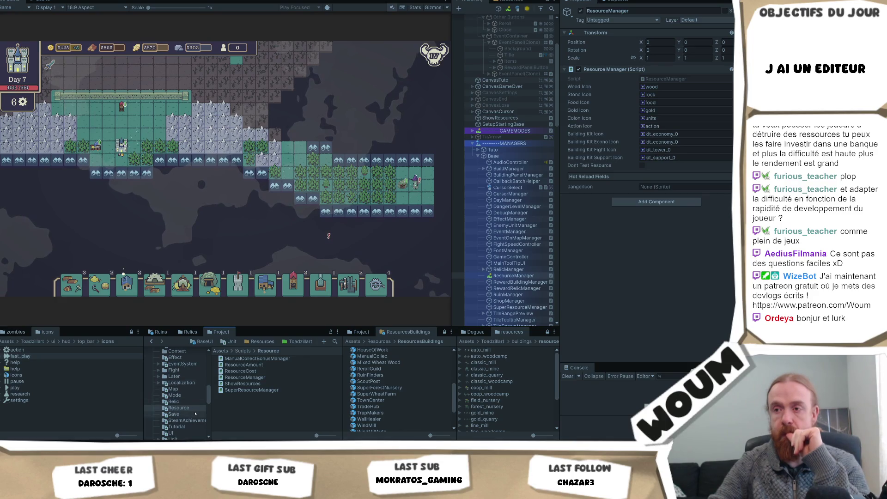
scroll(195, 414, down, 10)
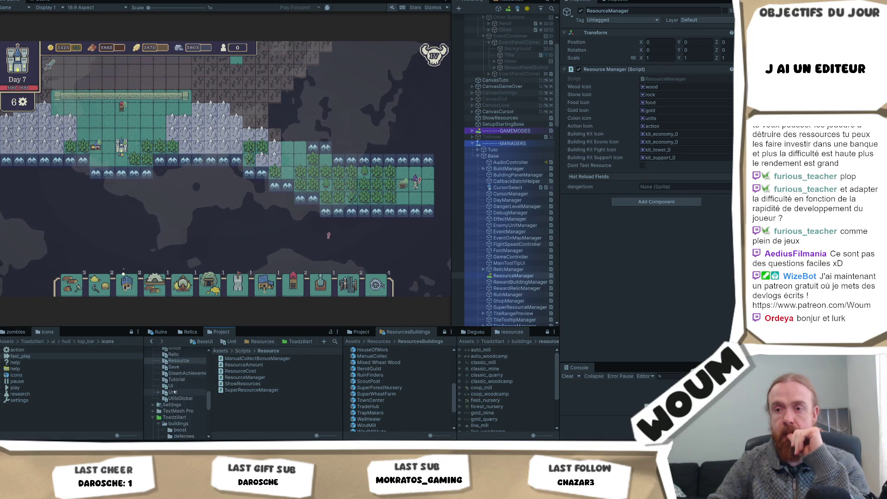
scroll(184, 388, up, 3)
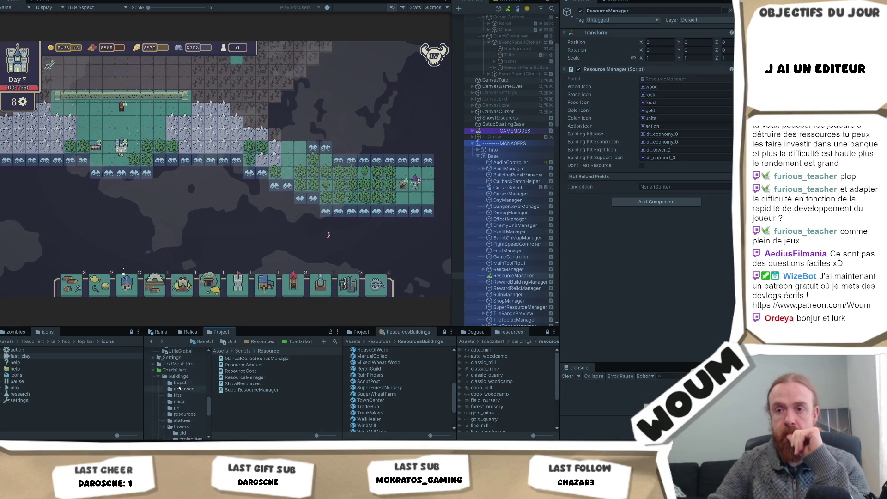
click(174, 370)
double_click(241, 396)
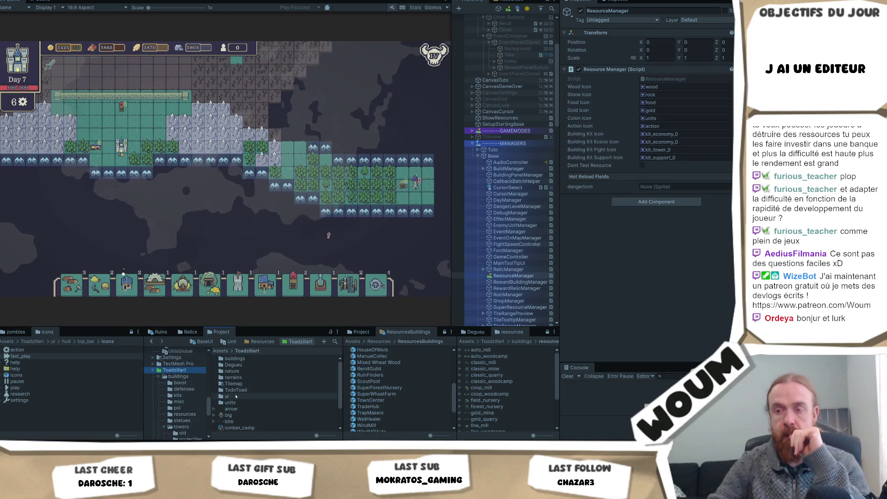
double_click(236, 377)
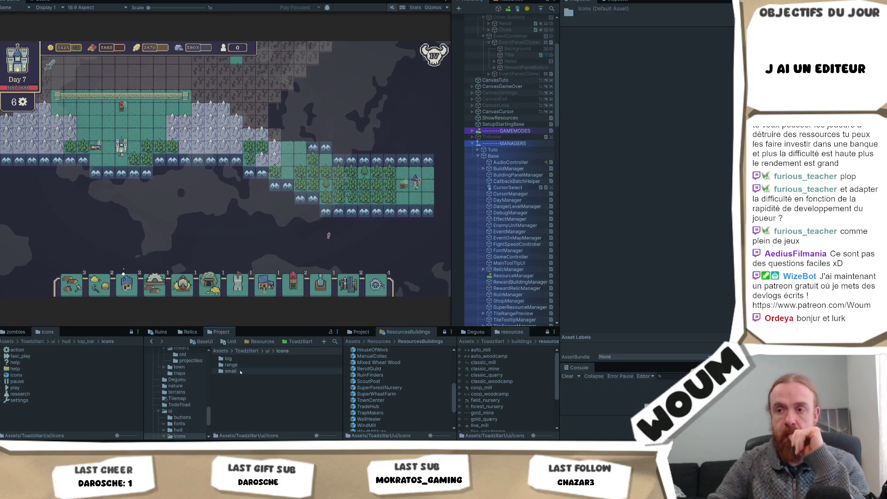
double_click(273, 398)
scroll(273, 399, down, 8)
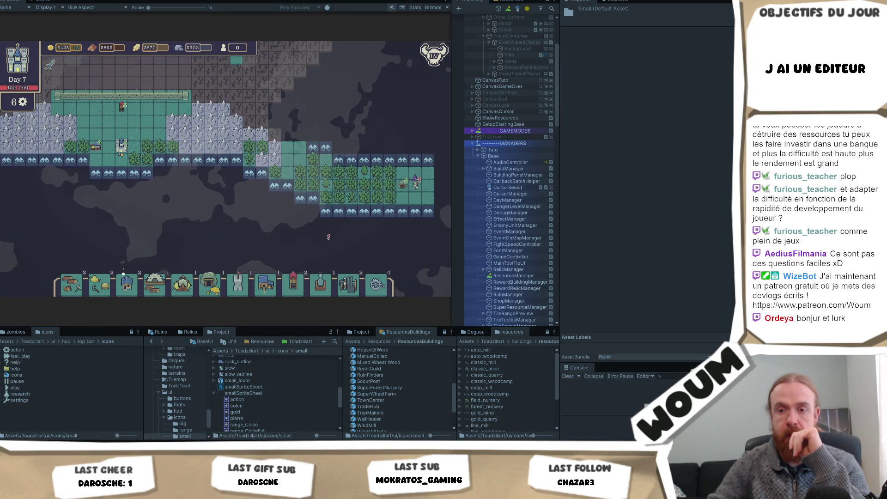
- Check the sprite sheet in Krita, then search the Unity project assets for 'danger'
key(alt+Tab)
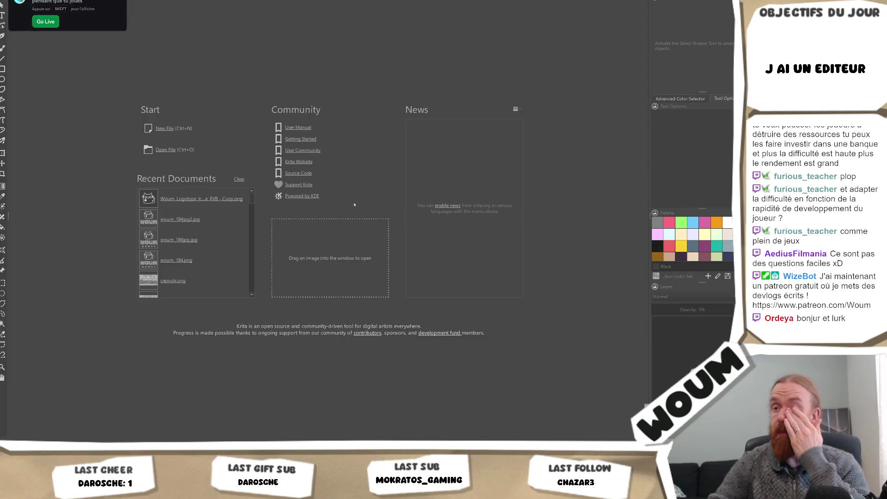
scroll(260, 215, down, 2)
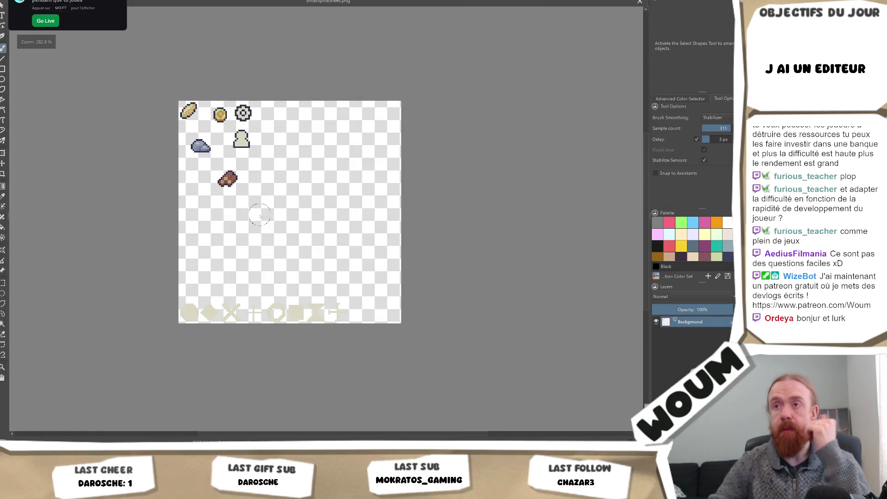
scroll(260, 215, up, 2)
key(alt+Tab)
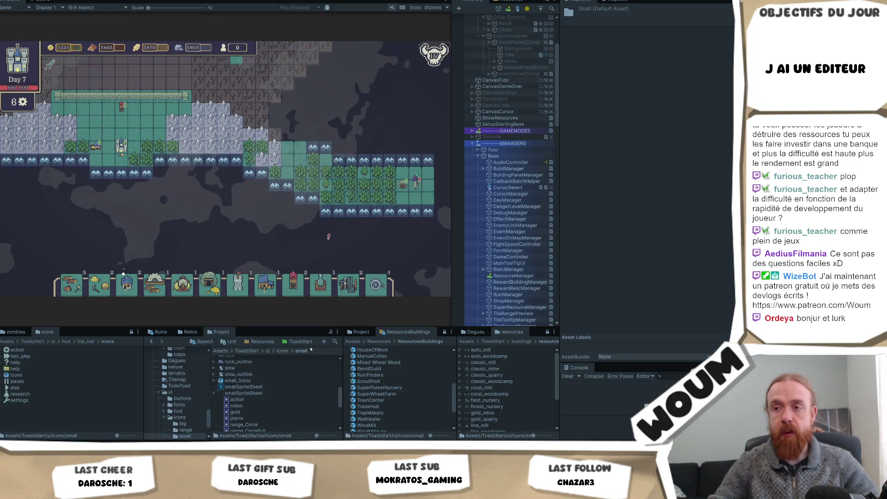
key(ctrl+f)
text(danger)
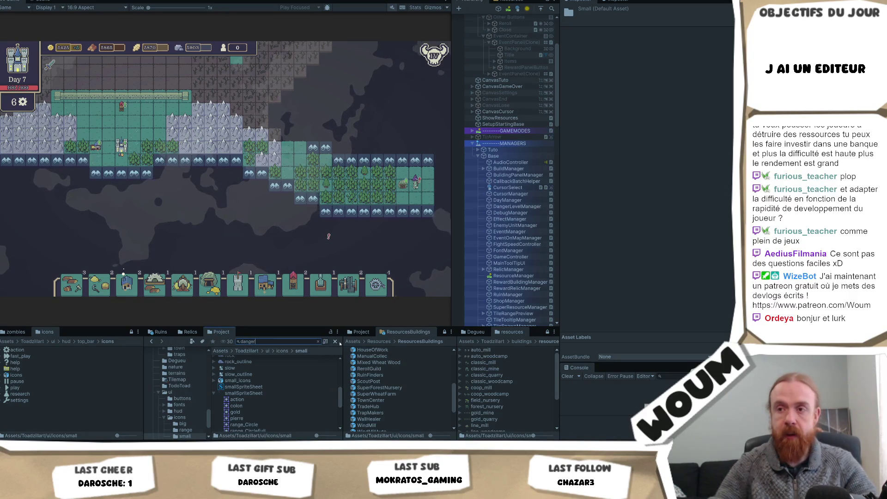
- Select the danger_icon texture, view its import settings, and reveal it in File Explorer
click(238, 377)
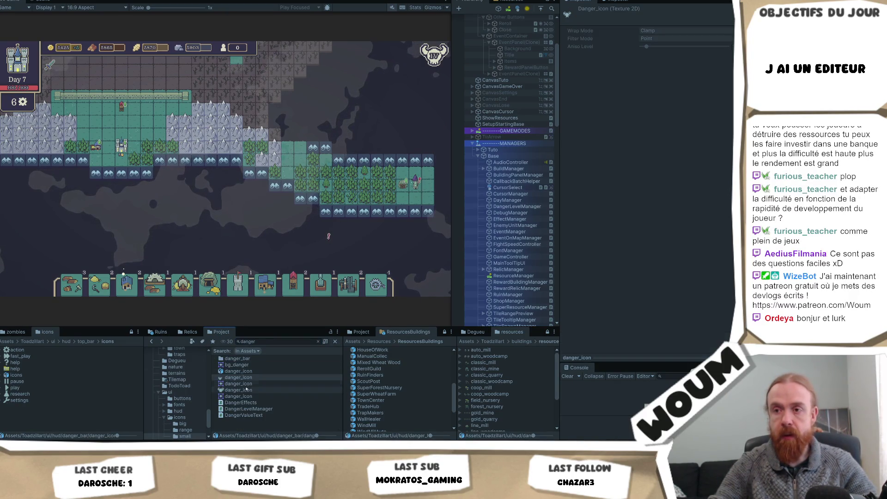
click(233, 391)
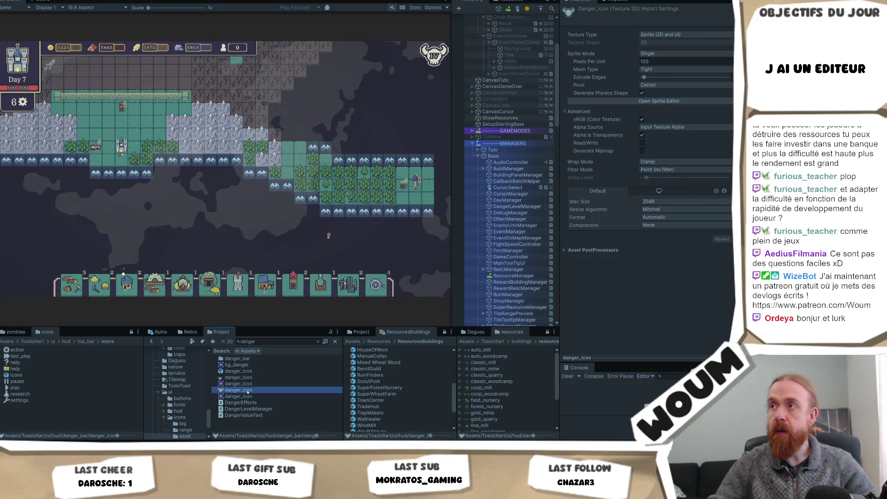
right_click(249, 377)
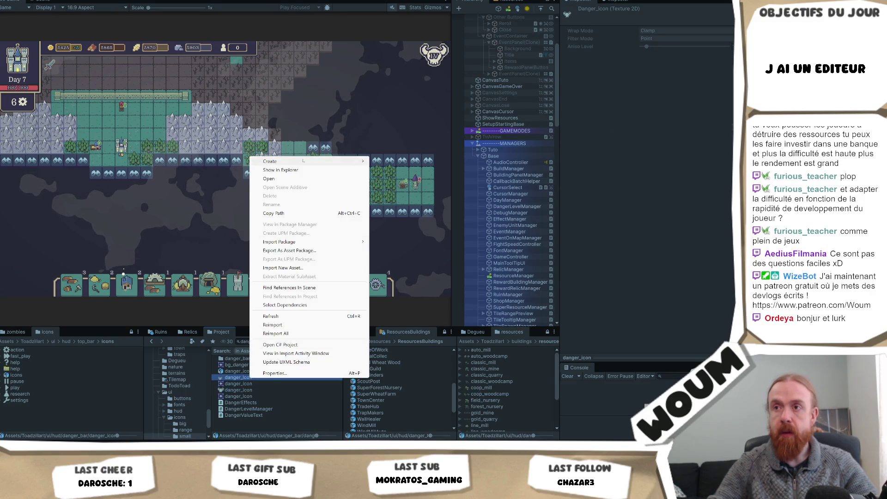
click(280, 170)
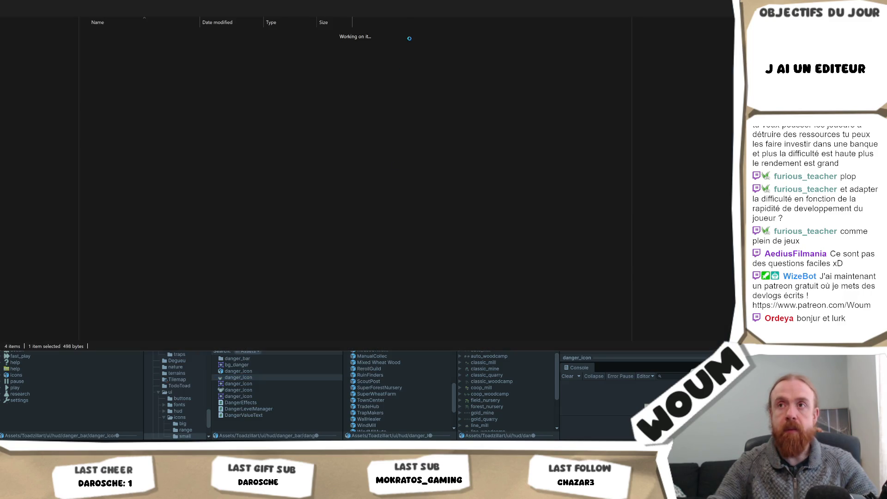
- Preview danger_icon.png, reveal the second danger_icon asset on disk, then reselect the first in Unity
click(129, 57)
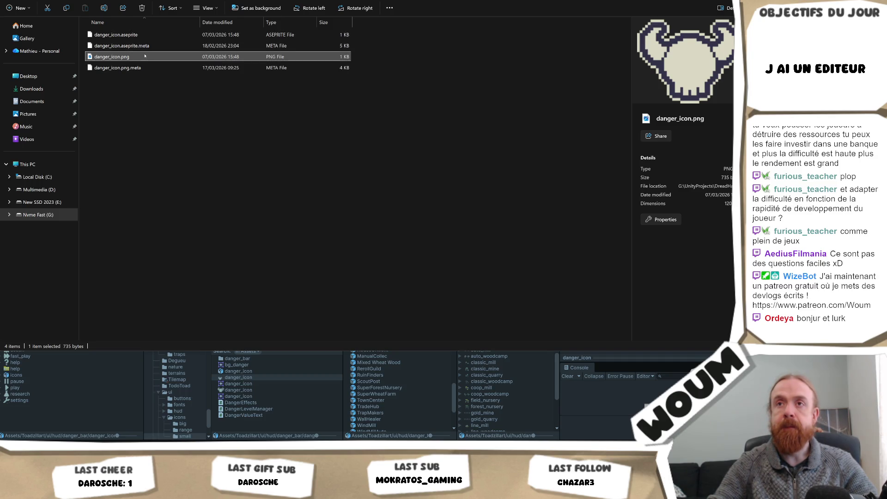
click(253, 380)
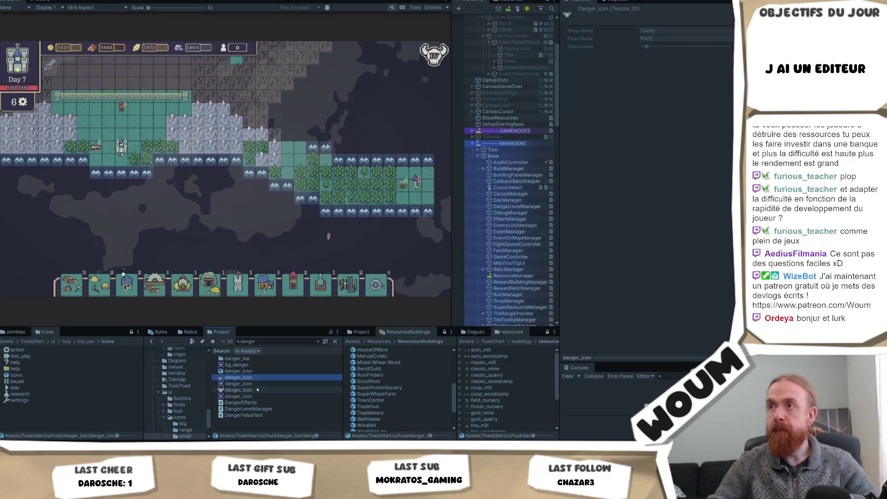
click(257, 390)
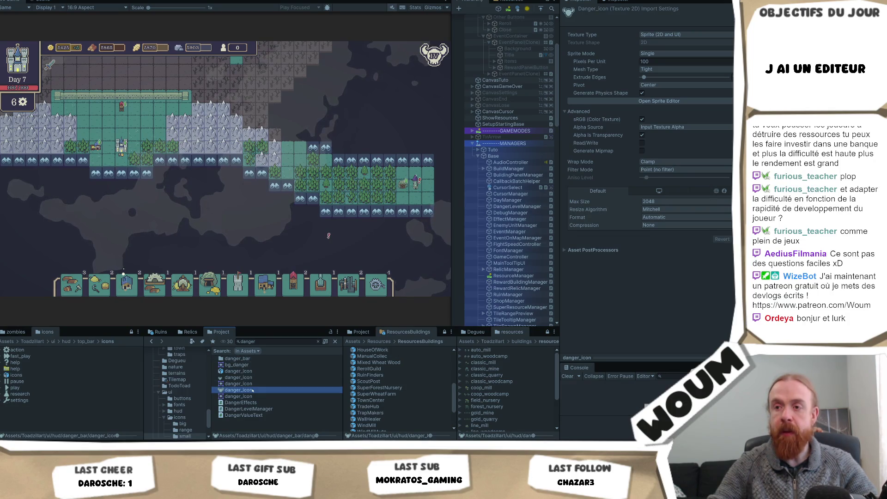
right_click(253, 391)
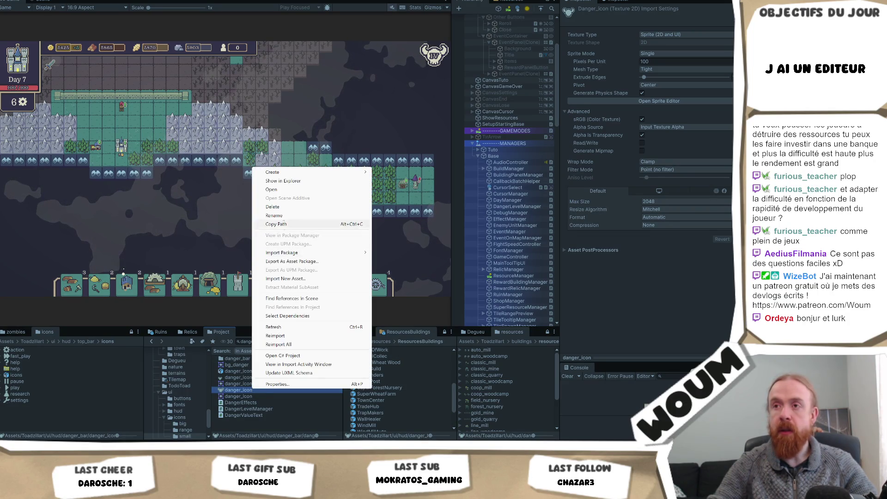
click(287, 180)
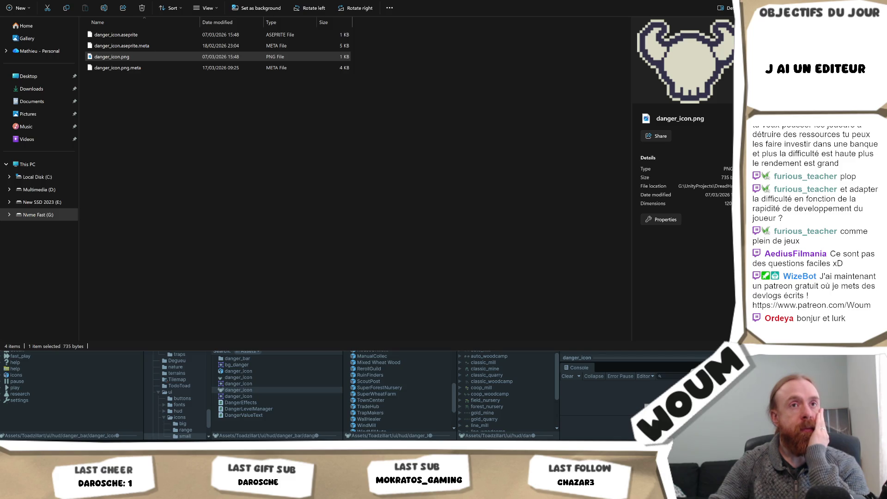
click(267, 390)
click(238, 378)
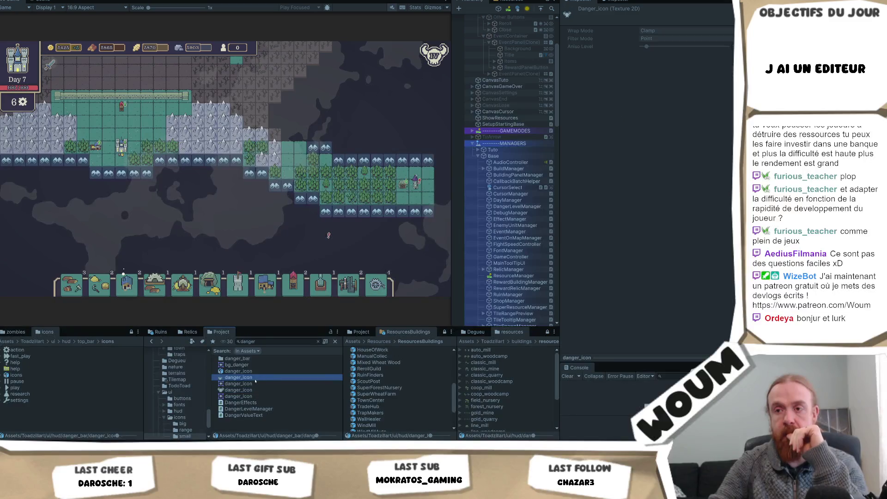
- Clear the search and expand danger_icon inside the hud danger_bar folder to show its sprite
double_click(248, 341)
key(BackSpace)
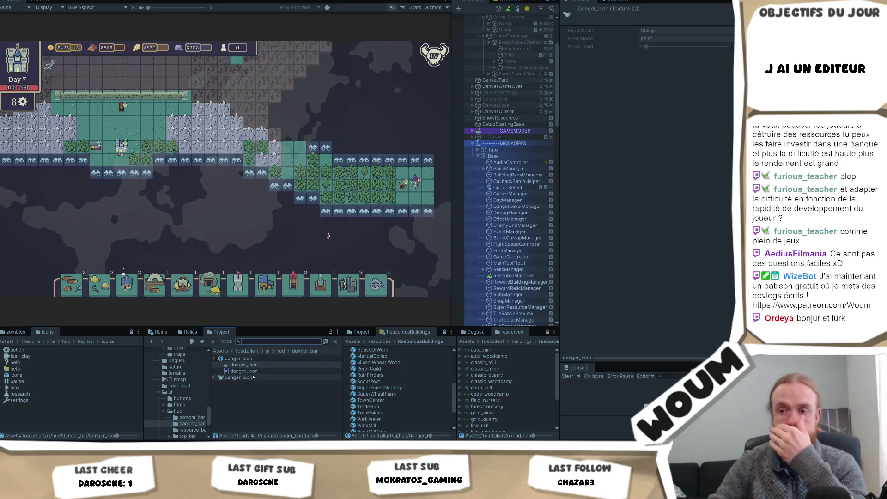
click(217, 377)
drag(217, 377, 213, 378)
click(215, 378)
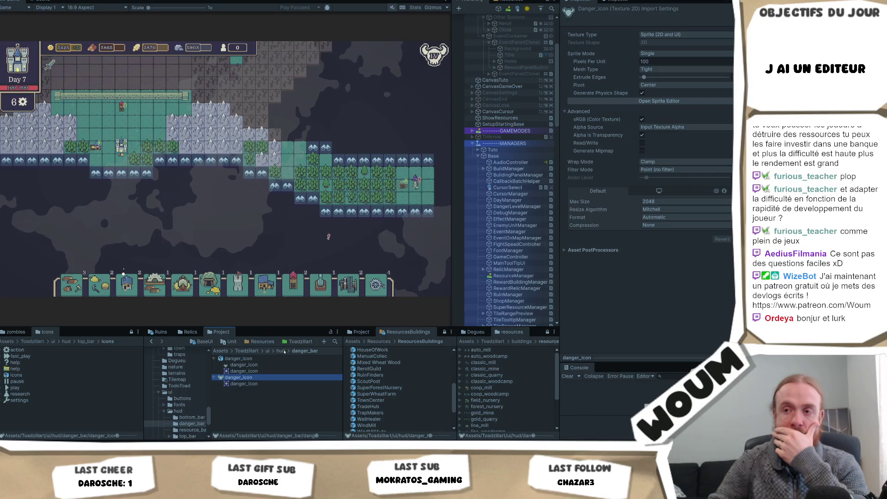
- Look through the small, range and big icon folders, then stop the running game
scroll(183, 378, down, 3)
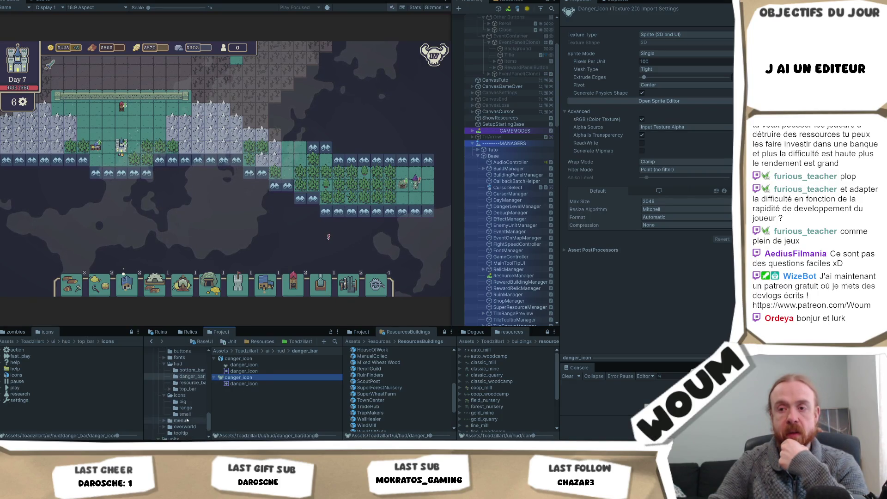
scroll(184, 379, down, 3)
click(183, 378)
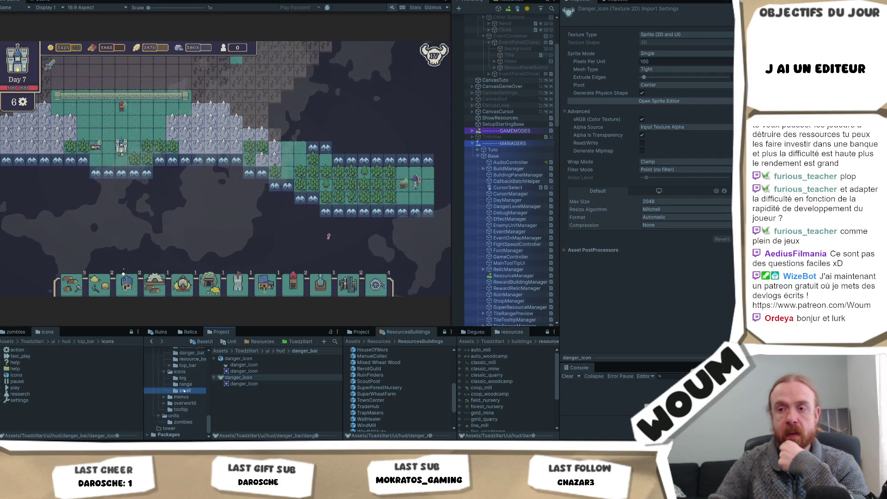
click(185, 390)
scroll(259, 391, down, 10)
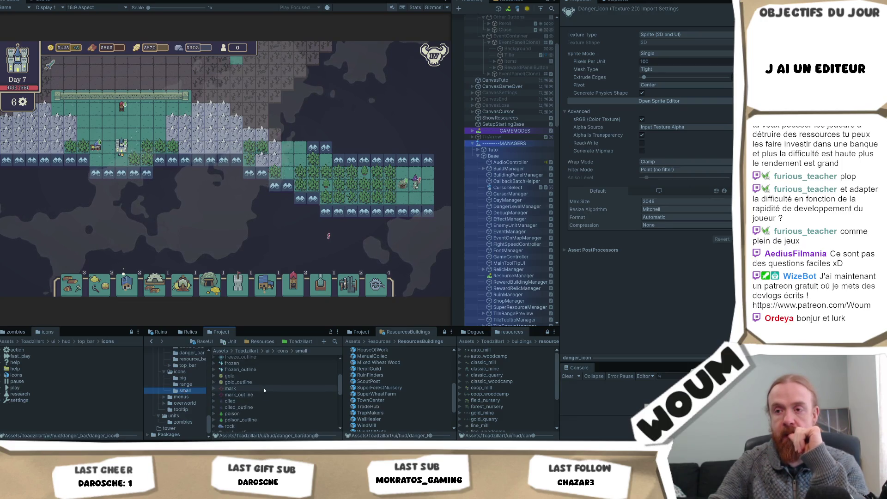
scroll(263, 392, down, 5)
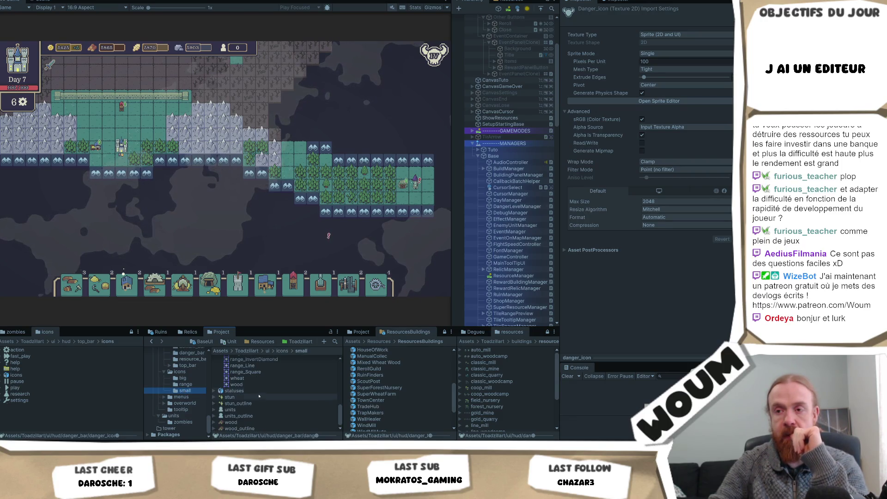
click(186, 384)
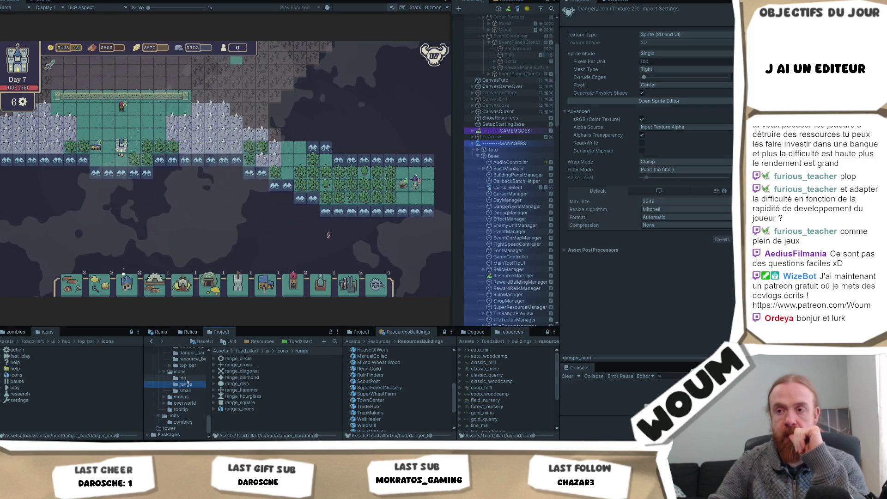
click(184, 378)
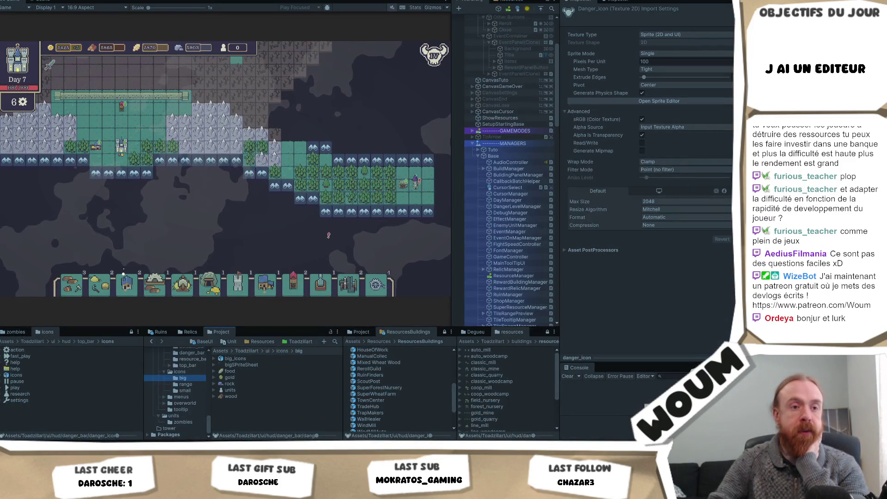
click(329, 236)
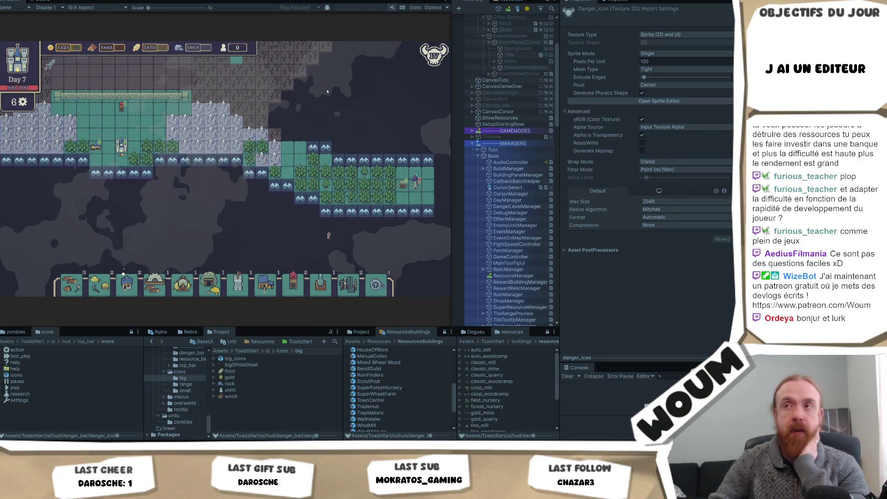
key(ctrl+p)
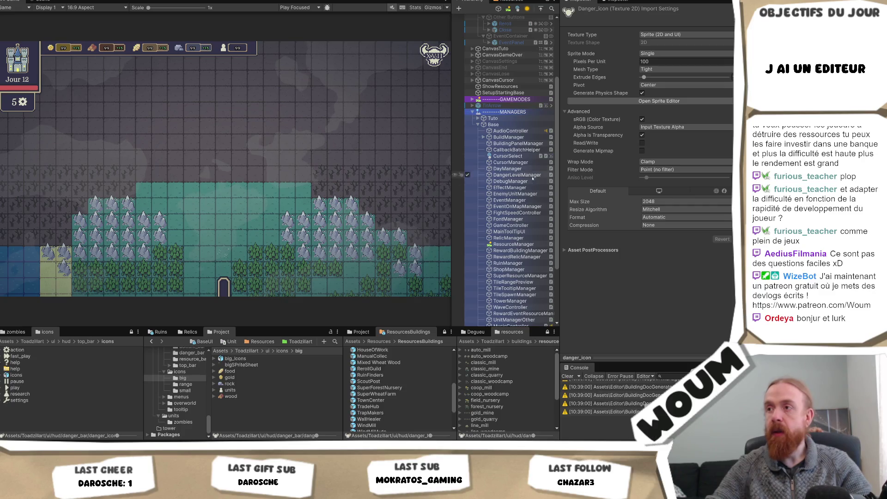
click(522, 231)
click(521, 245)
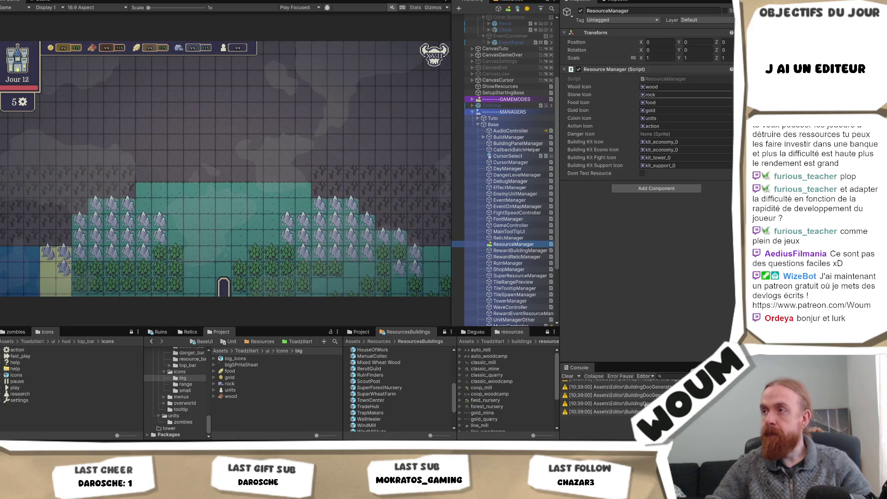
click(730, 134)
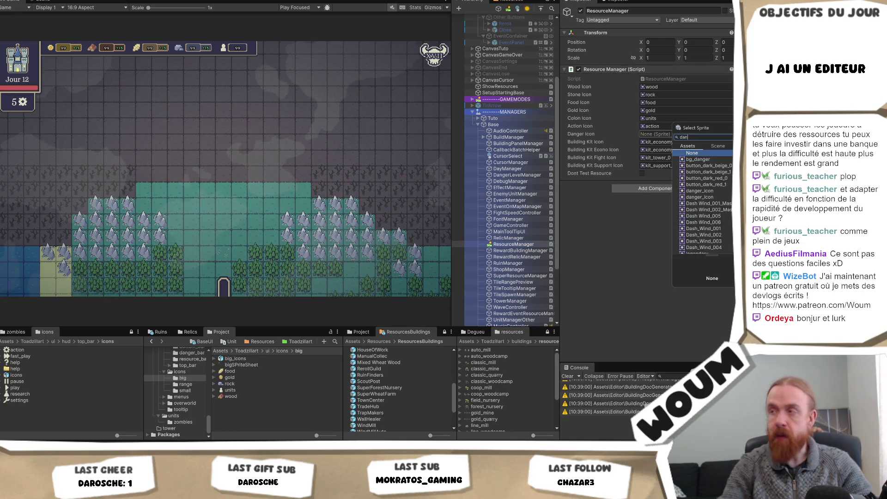
text(danger)
click(715, 172)
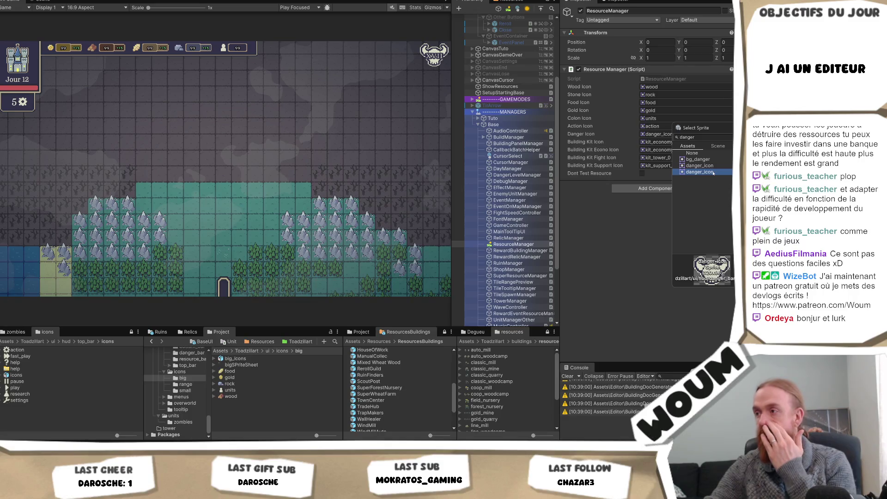
click(713, 167)
click(714, 171)
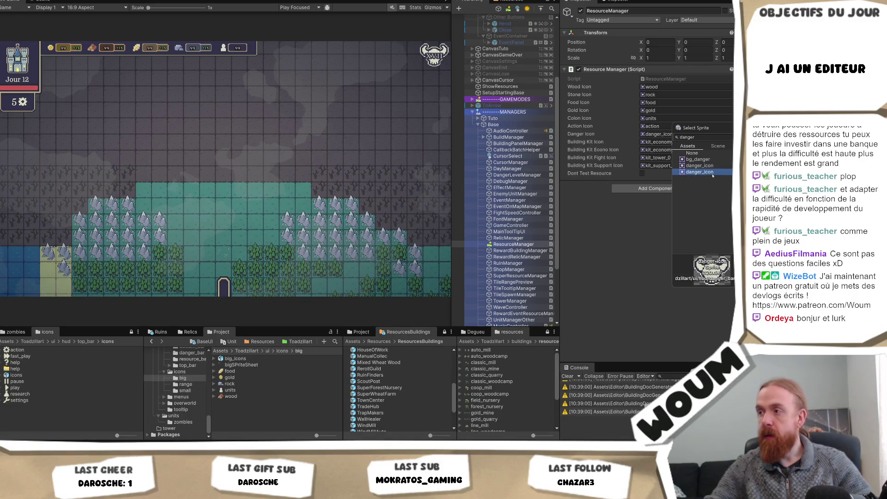
click(714, 168)
double_click(713, 175)
click(684, 135)
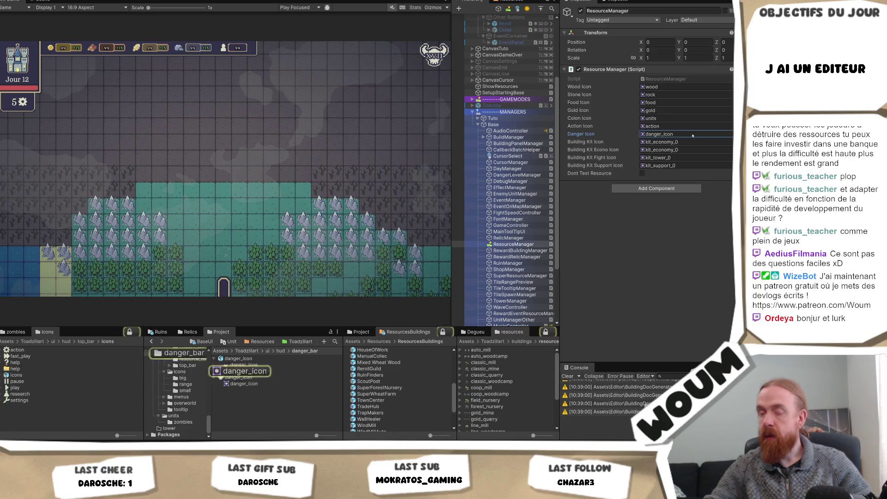
click(245, 377)
mouse_move(261, 372)
mouse_down()
mouse_move(684, 143)
mouse_move(684, 134)
mouse_up()
click(244, 365)
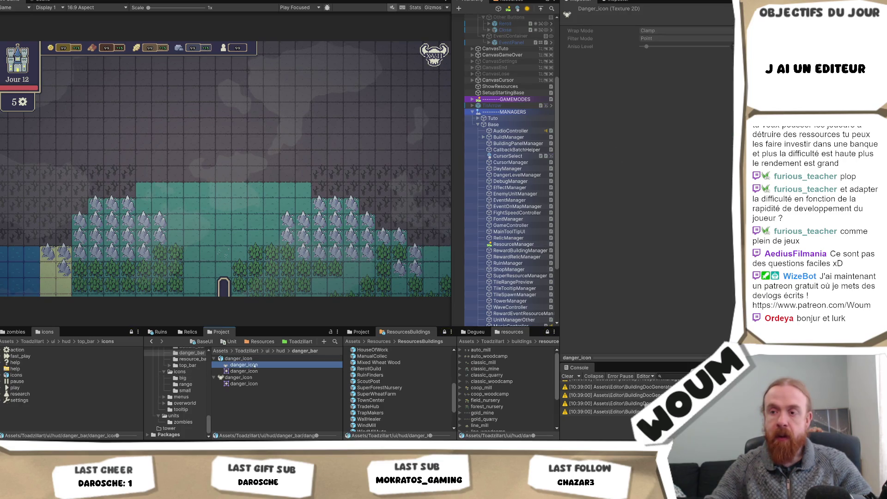
click(253, 372)
click(244, 365)
click(253, 371)
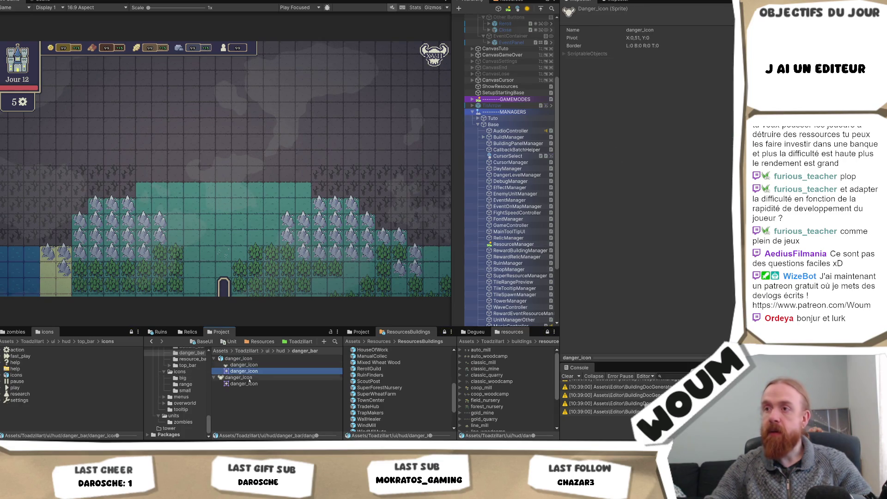
click(247, 378)
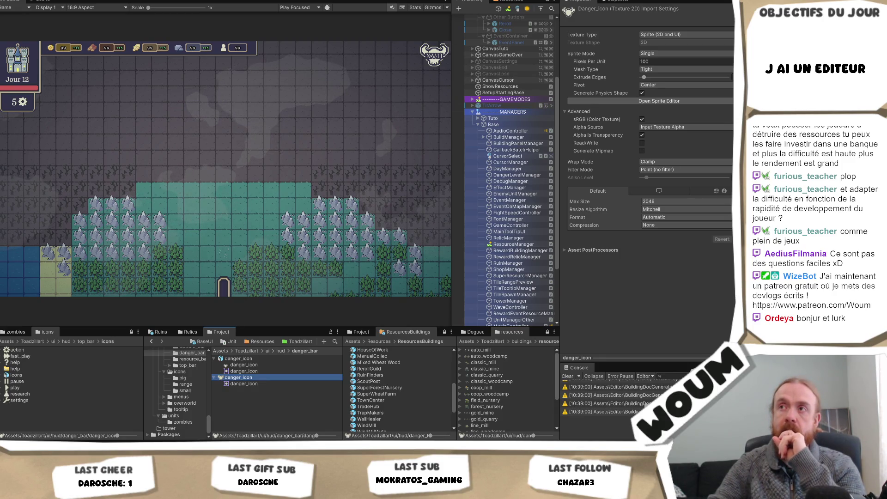
- Start Play mode and take the middle construction card and the WindMill reward
click(366, 2)
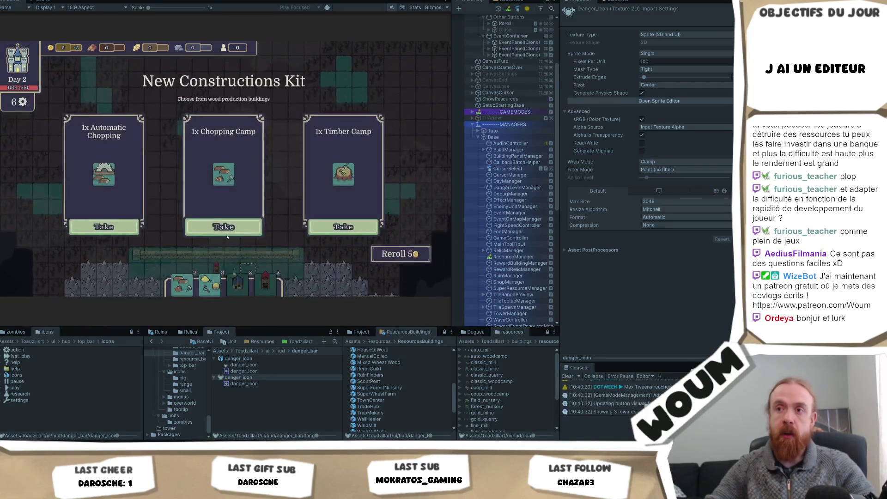
click(229, 226)
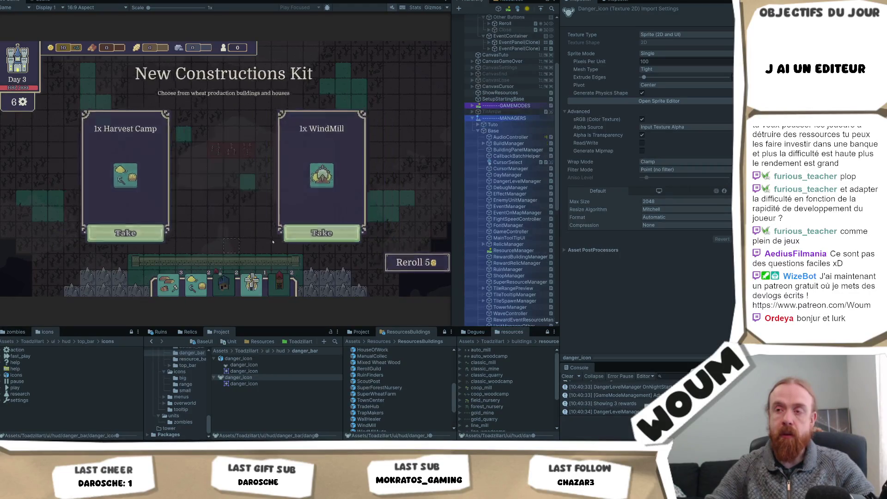
click(288, 60)
- Reveal five fog tiles, take two more construction rewards, and reveal another tile
click(293, 82)
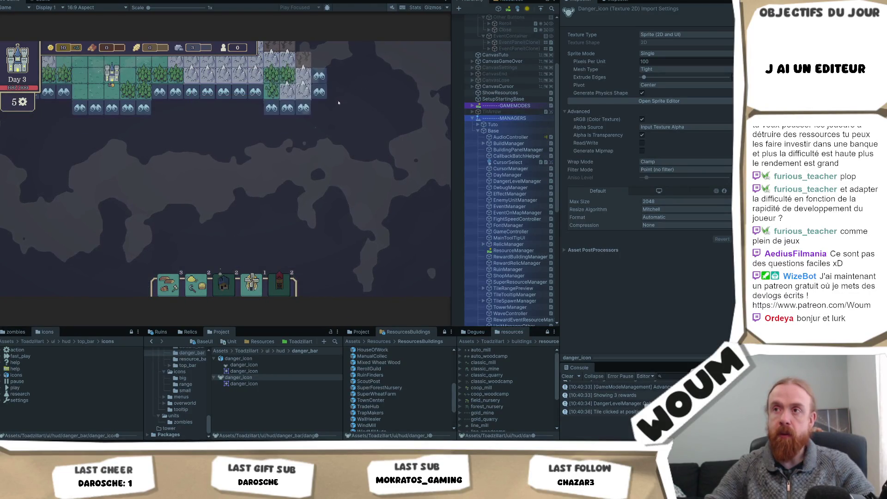
click(335, 93)
click(381, 107)
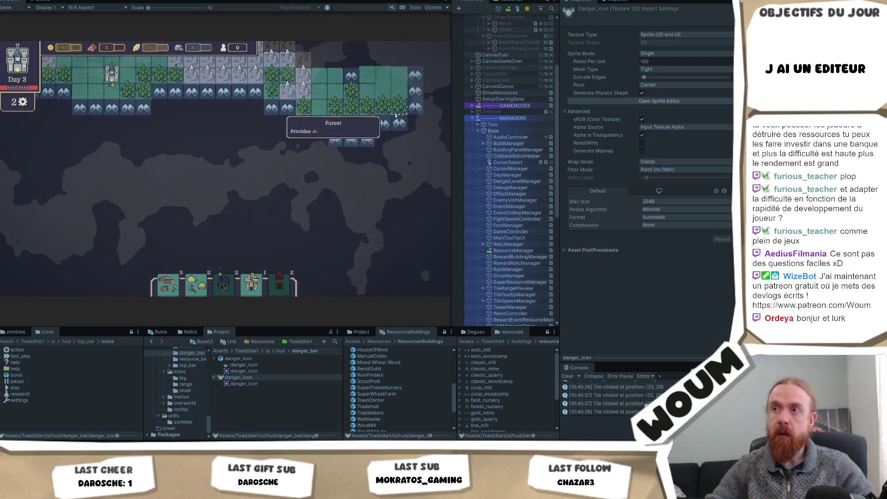
click(415, 107)
click(241, 93)
click(245, 234)
click(248, 238)
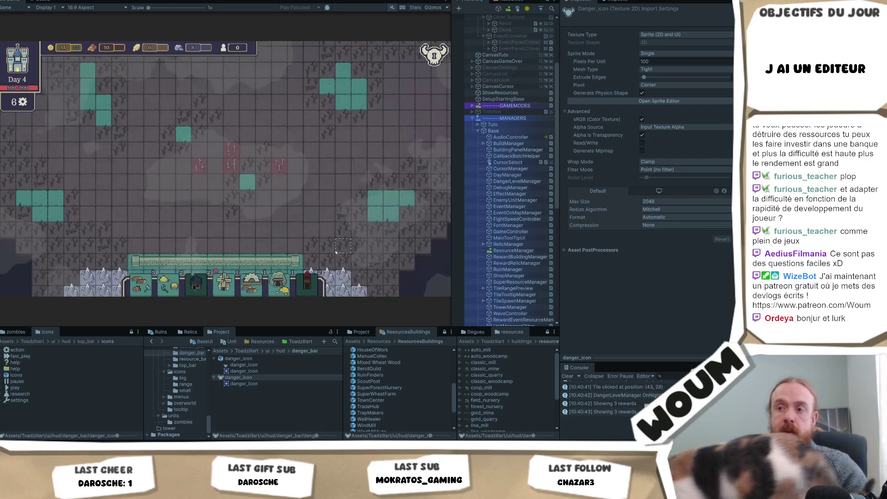
click(410, 253)
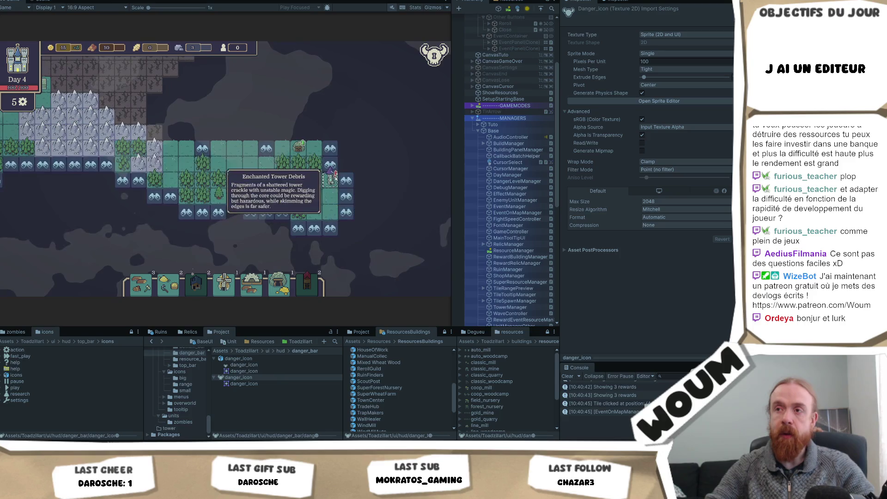
- Open the Enchanted Tower Debris event, close it, and pan the map around the town
click(334, 177)
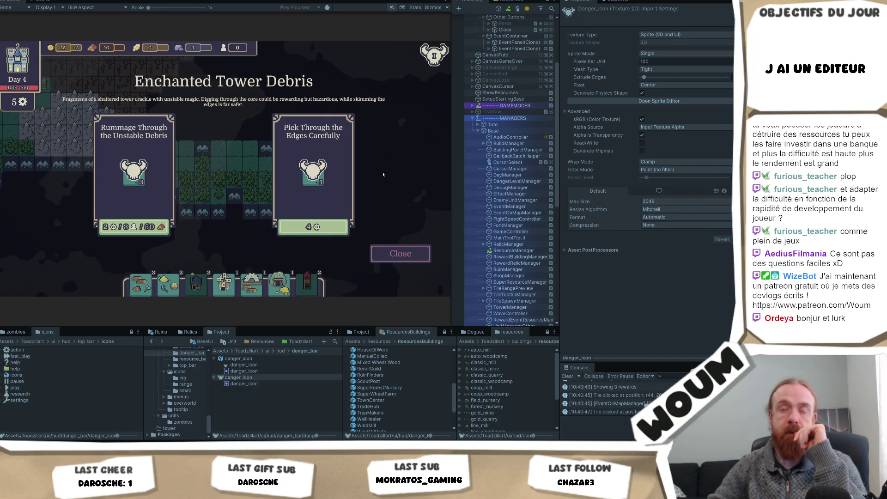
click(388, 257)
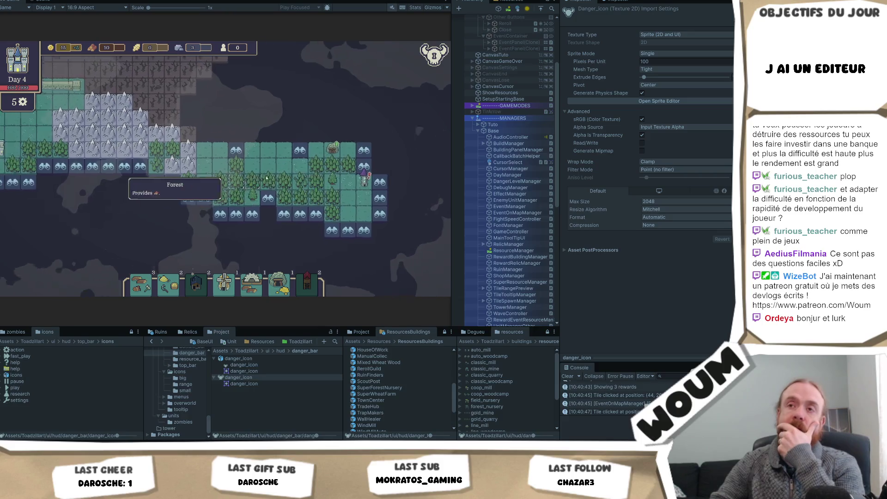
drag(151, 163, 142, 177)
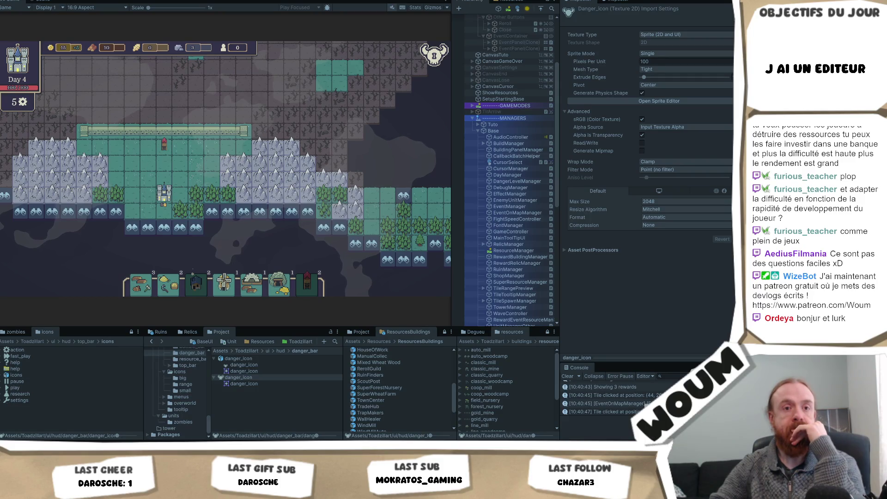
- Pick a map tile, then expand and inspect CanvasTuto and its Scaler in the Hierarchy
click(355, 115)
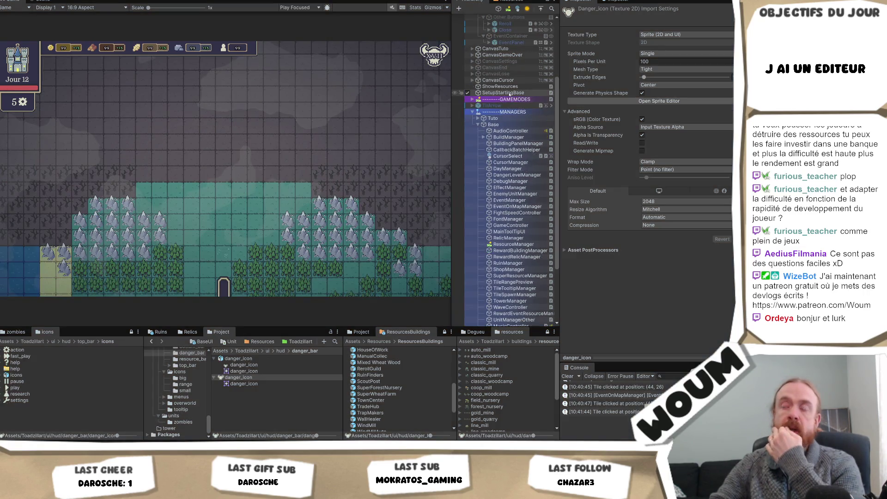
scroll(510, 95, up, 3)
click(473, 143)
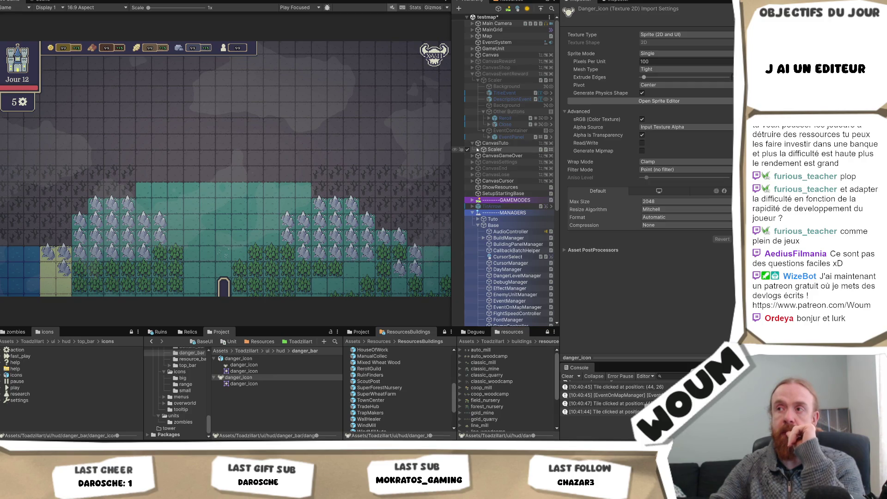
click(478, 150)
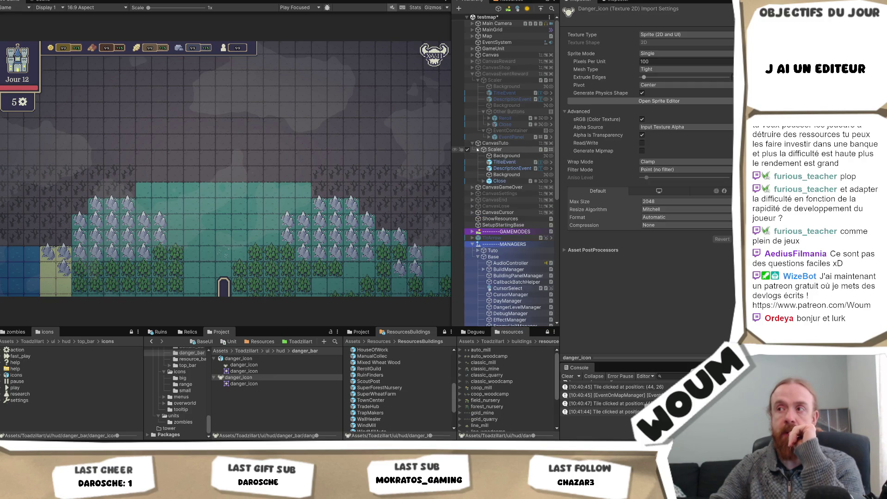
click(482, 143)
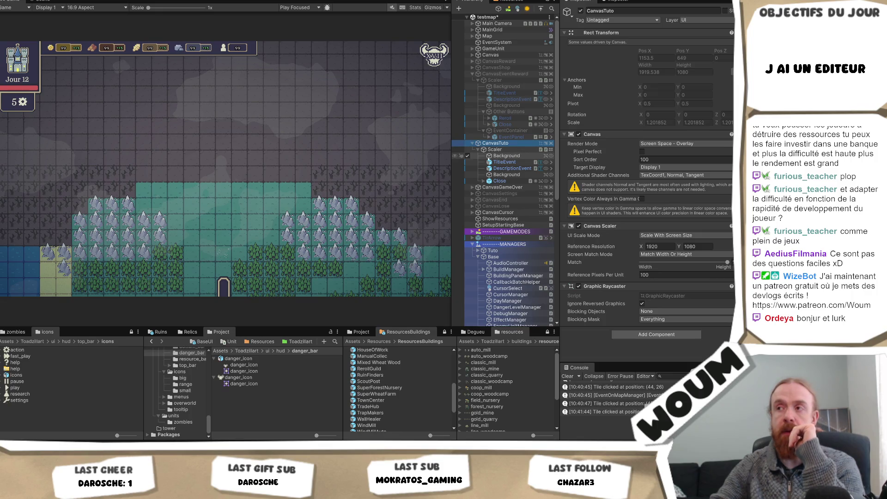
- Duplicate CanvasSettings, enable the copy, and expand it down to its Scaler's panel parts
click(516, 194)
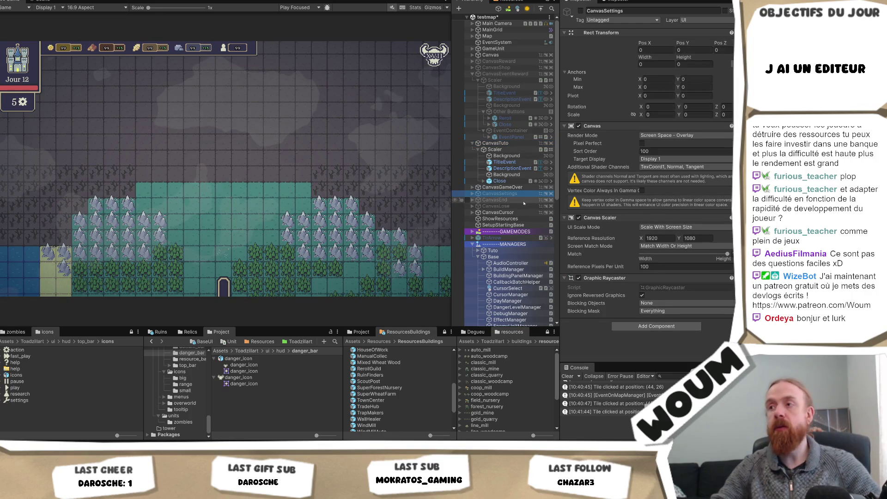
key(ctrl+d)
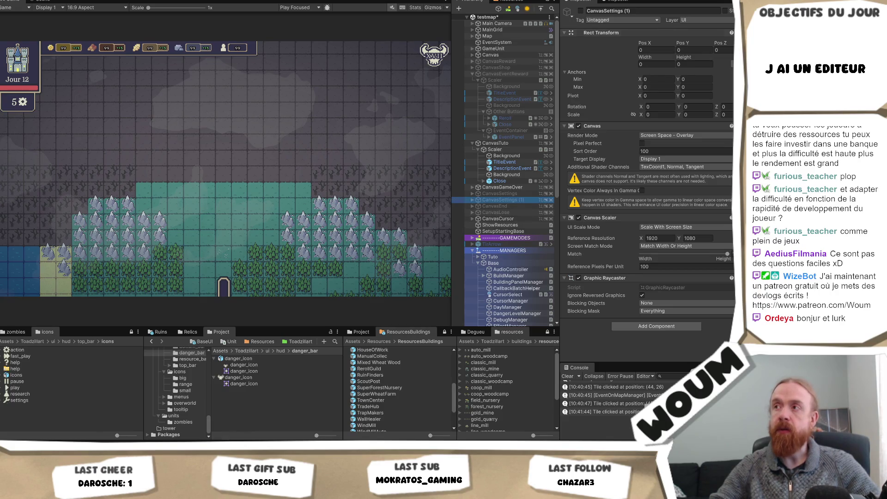
click(580, 11)
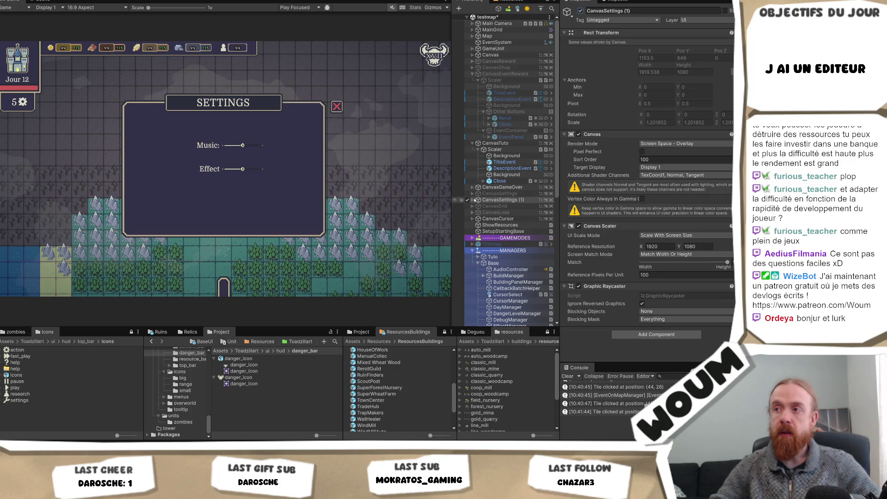
click(472, 200)
click(477, 212)
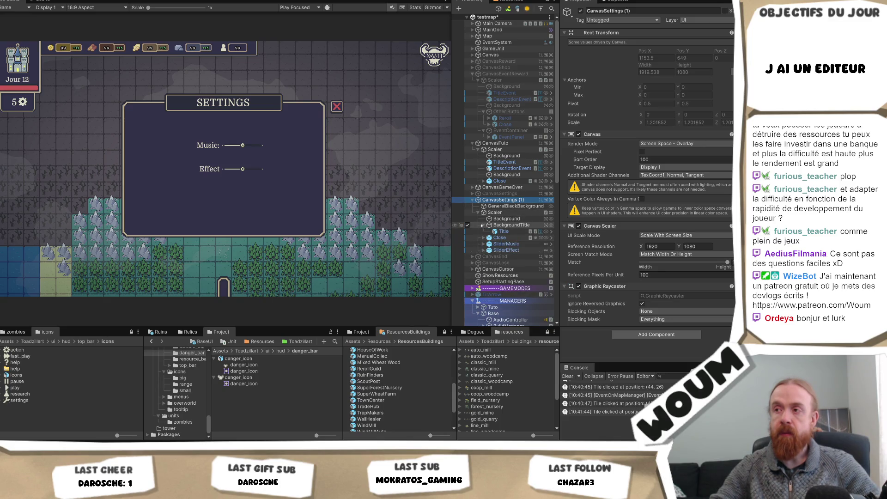
- Change the copied panel's Title text from SETTINGS to DANGER
click(484, 225)
click(504, 231)
click(613, 210)
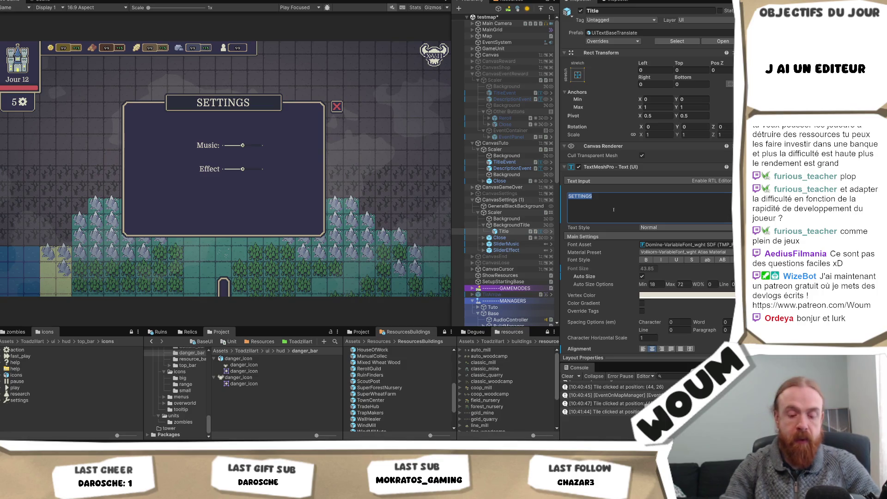
text(Inf)
key(BackSpace)
key(BackSpace)
key(BackSpace)
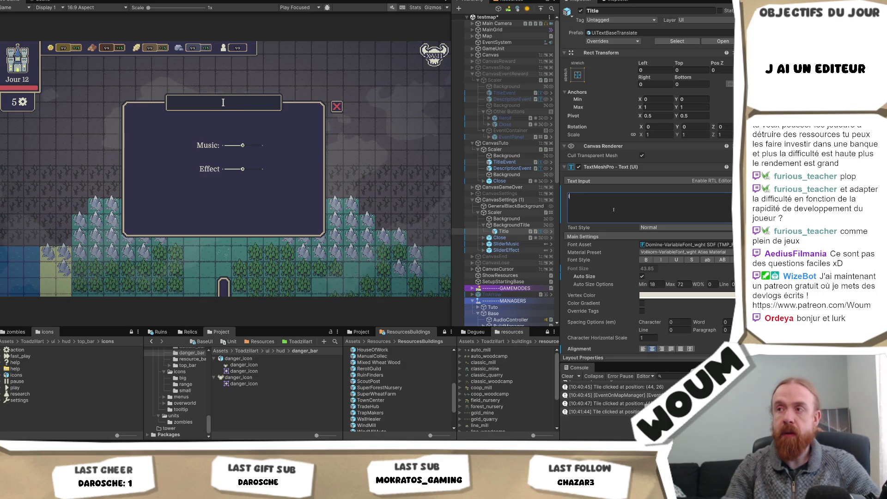
text(NEW)
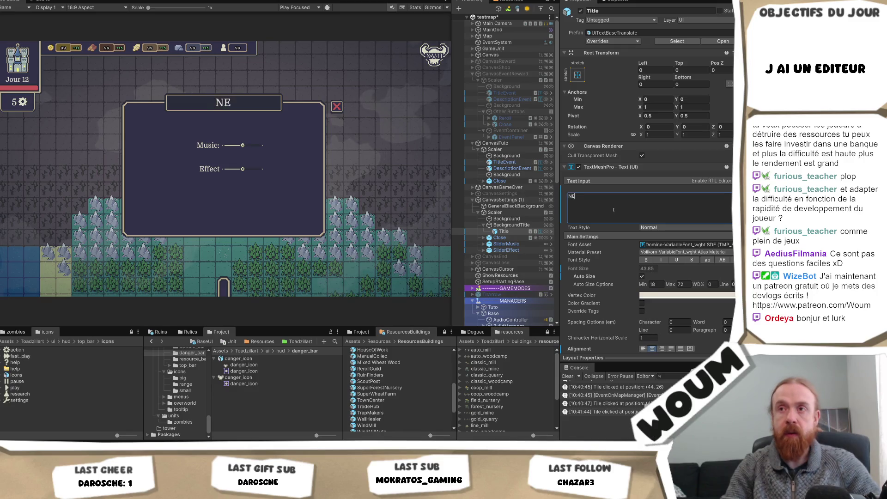
key(BackSpace)
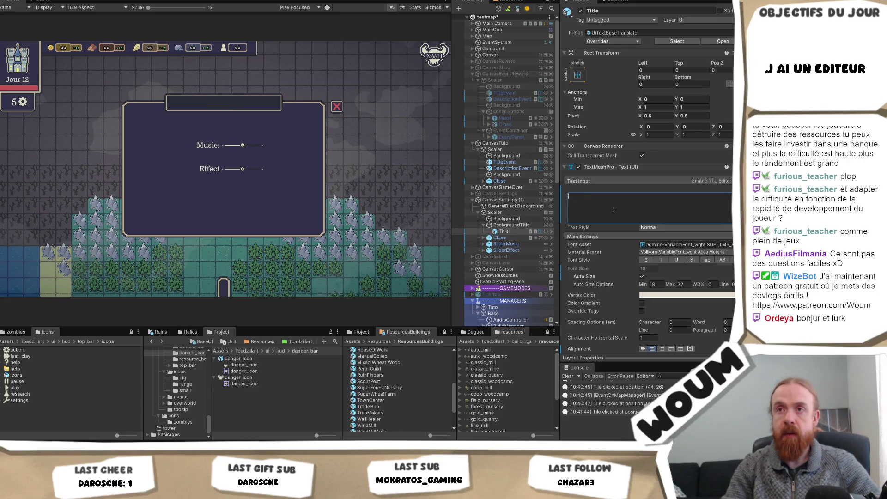
text(DANGER)
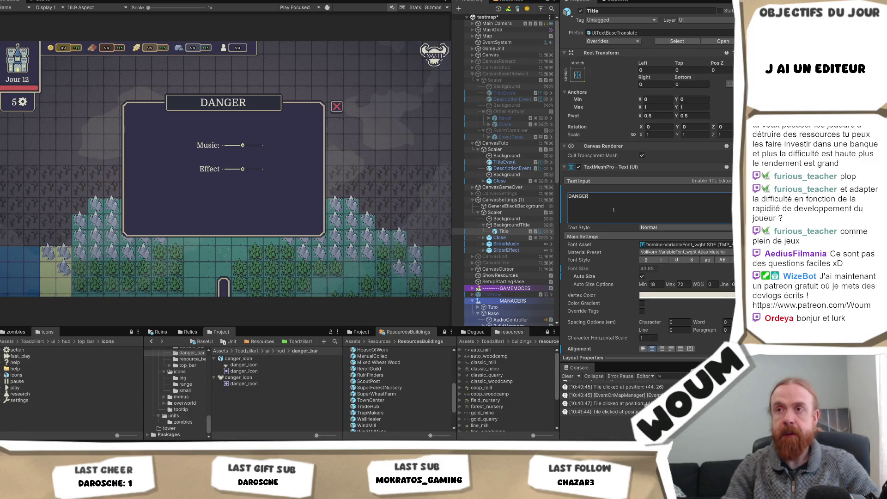
text(aaaaaaaaaaaa)
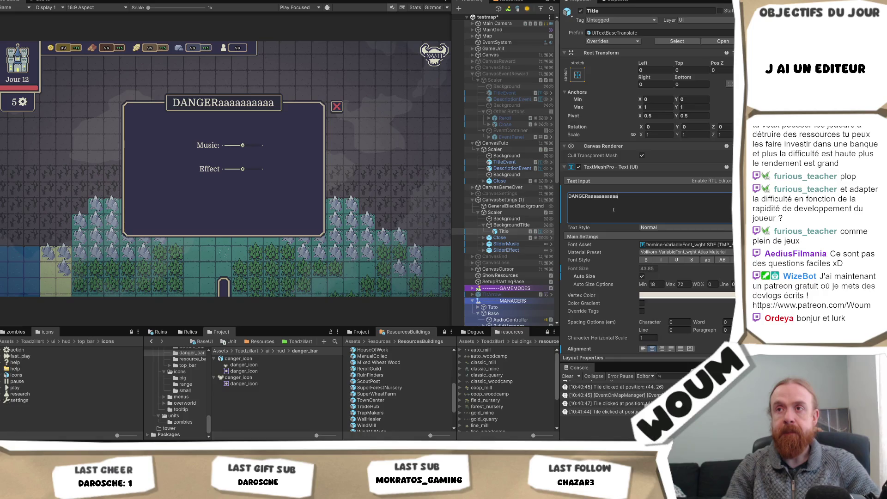
text(a)
key(BackSpace)
key(BackSpace)
key(BackSpace)
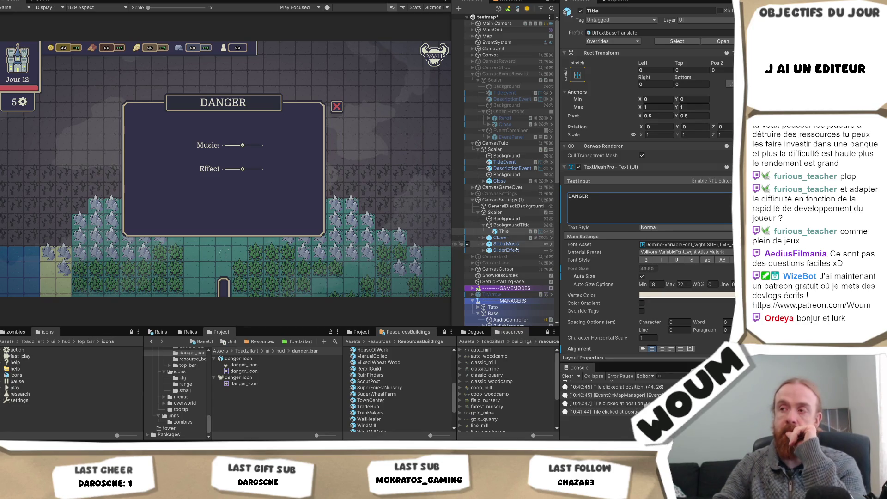
- Delete the SliderMusic and SliderEffect objects, then re-inspect BackgroundTitle and Title
click(506, 244)
shift+click(513, 250)
key(Delete)
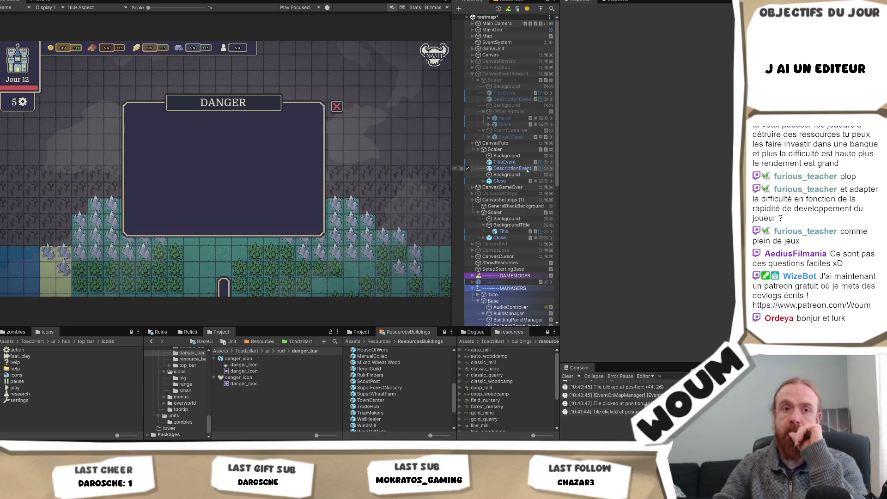
click(509, 225)
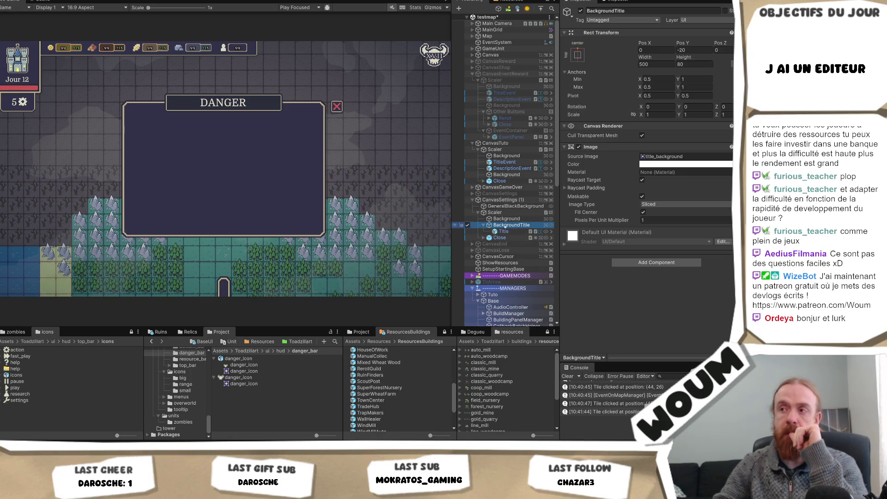
click(506, 231)
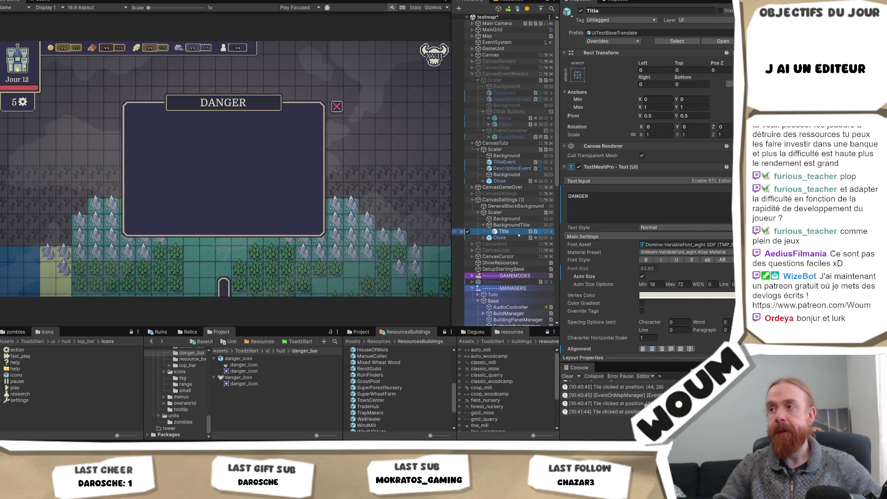
scroll(728, 189, down, 10)
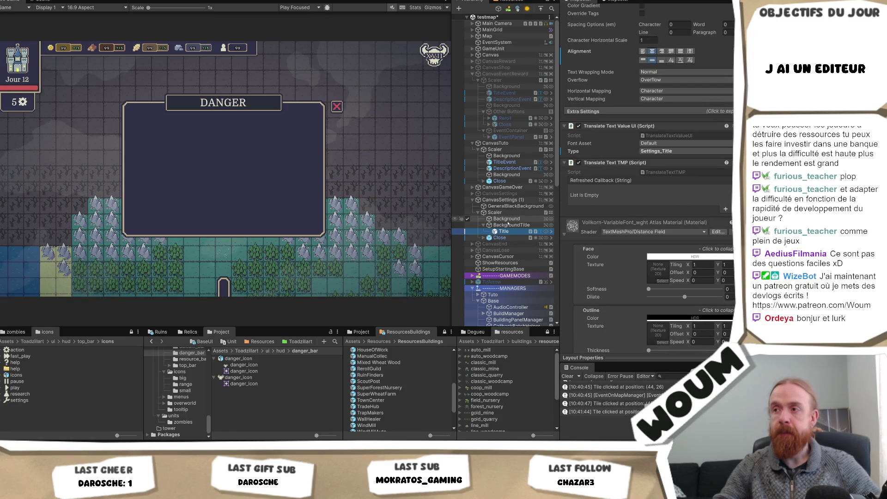
scroll(672, 64, up, 10)
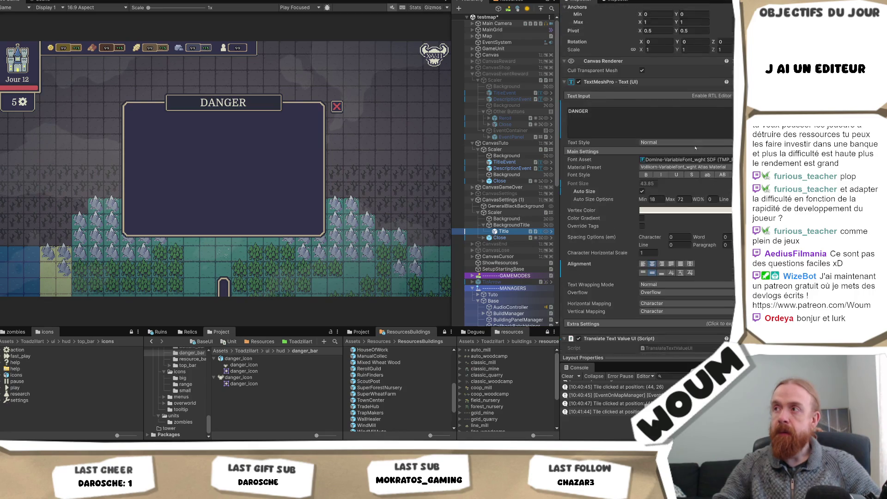
- Add UiTextBase_NO_Translate under BackgroundTitle, set its Height to 20, and stretch it to roughly 578×430
click(677, 42)
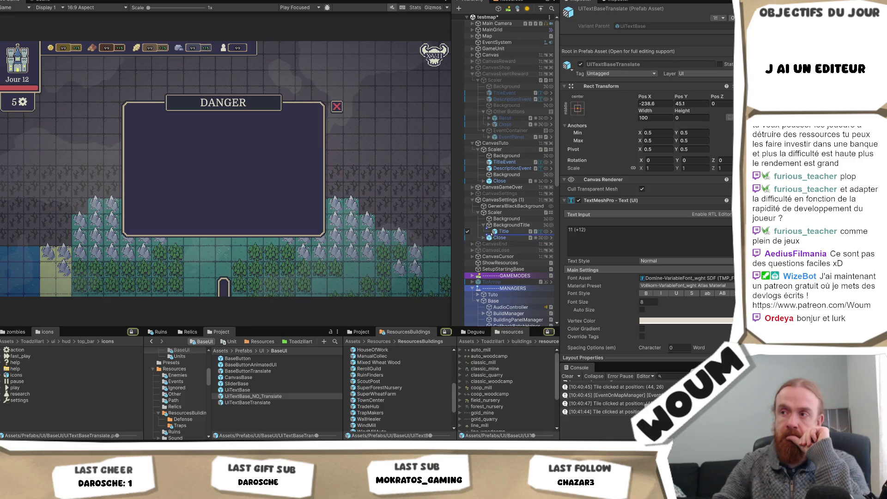
drag(495, 238, 495, 238)
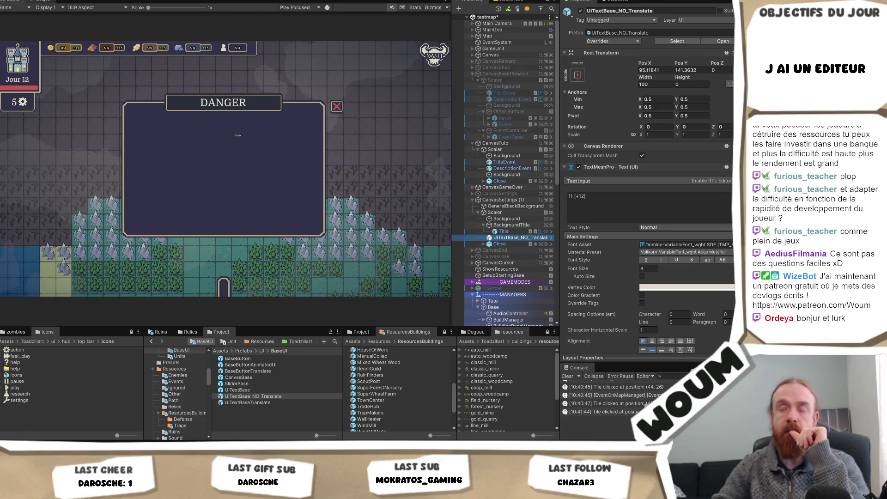
click(42, 1)
scroll(241, 210, down, 4)
scroll(298, 219, down, 1)
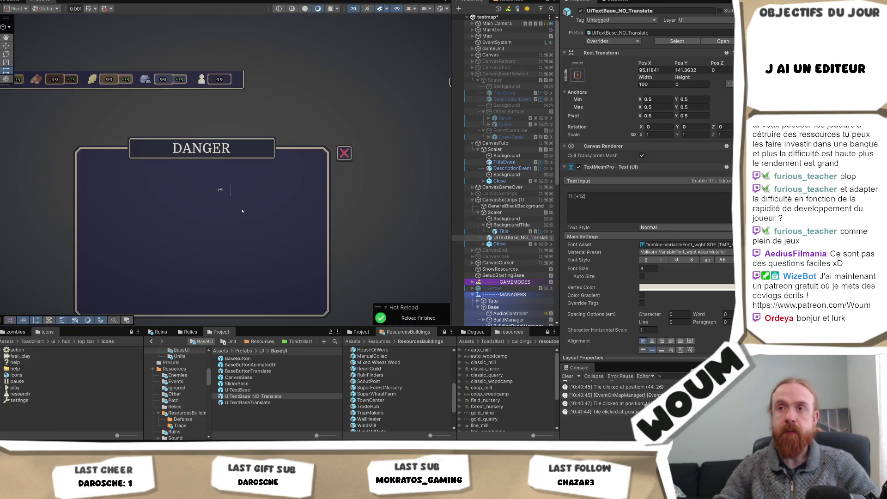
click(480, 238)
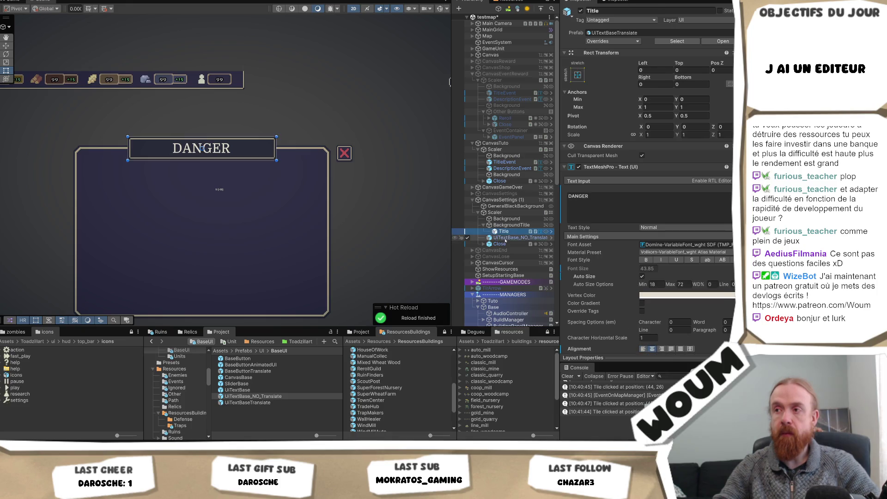
scroll(201, 202, down, 2)
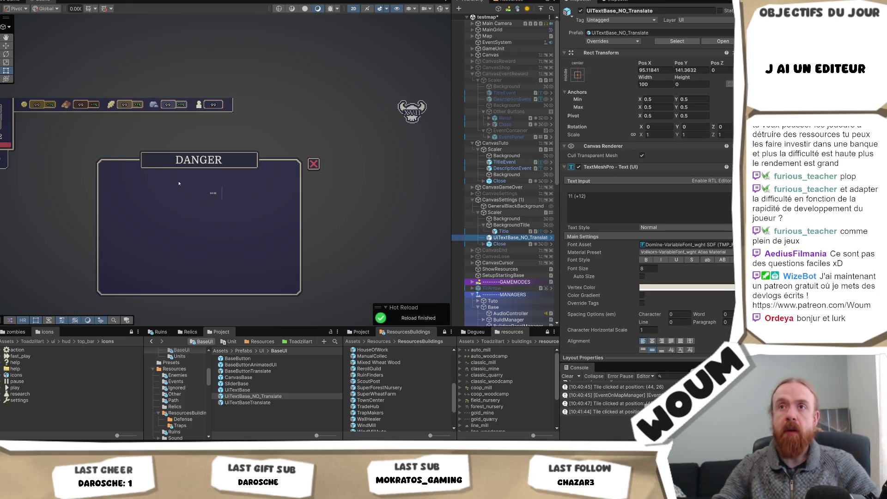
click(685, 84)
text(2)
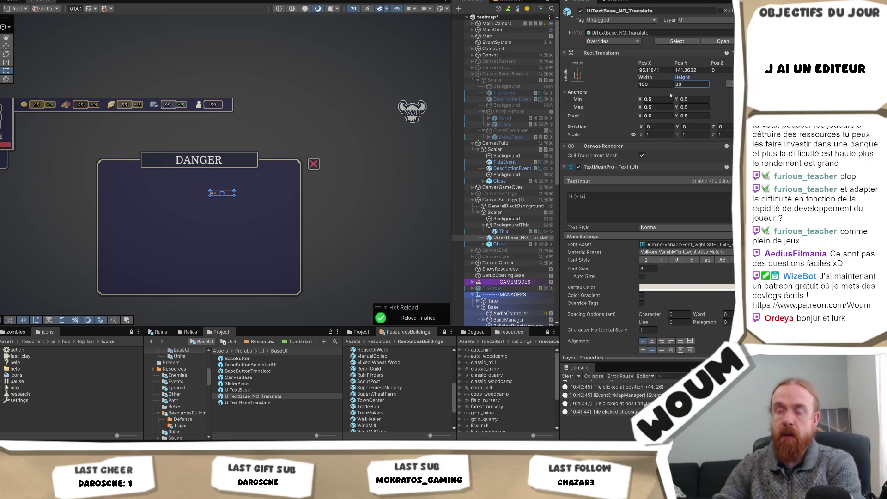
text(0)
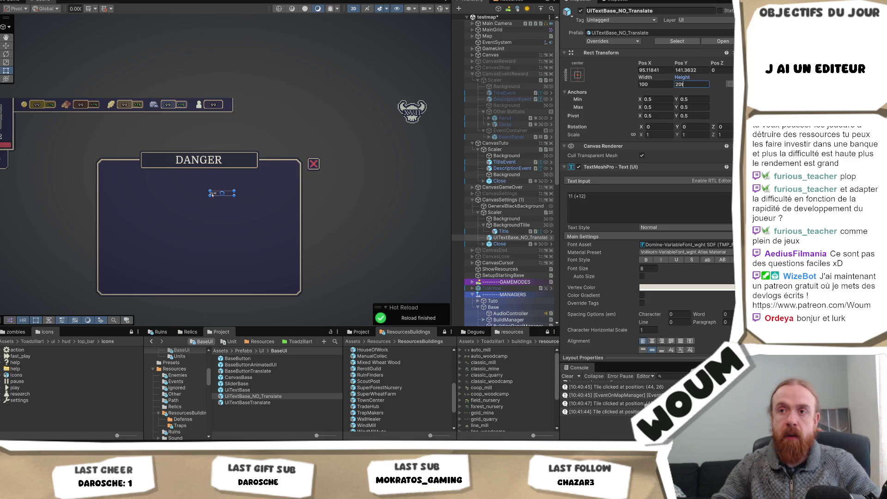
mouse_move(210, 195)
mouse_down()
mouse_move(114, 248)
mouse_move(96, 294)
mouse_up()
- Anchor the text to stretch/stretch and the Background to middle-center
click(577, 75)
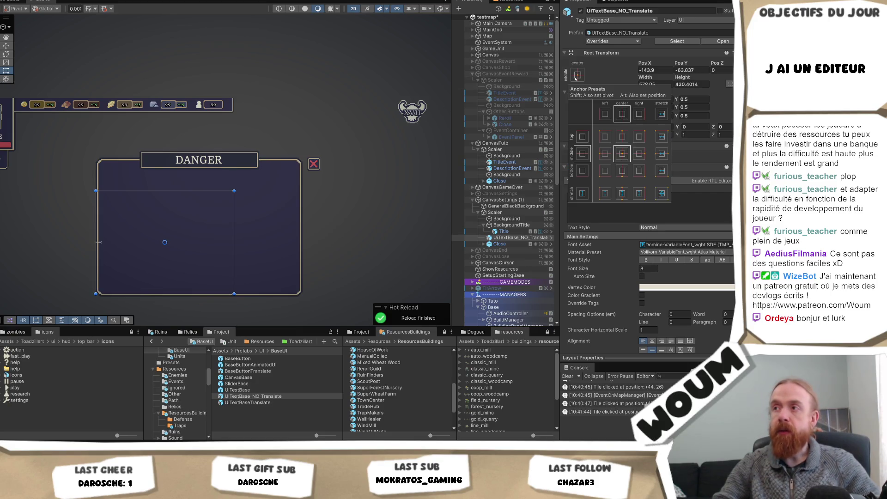
click(662, 193)
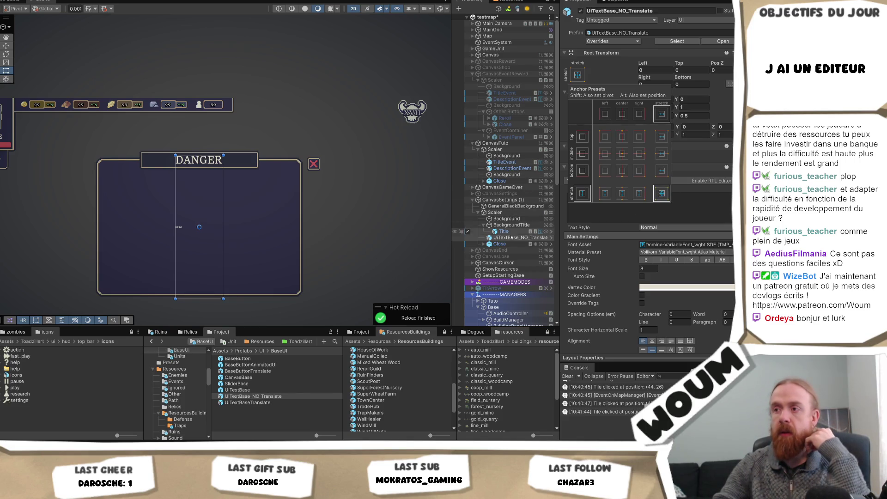
click(510, 220)
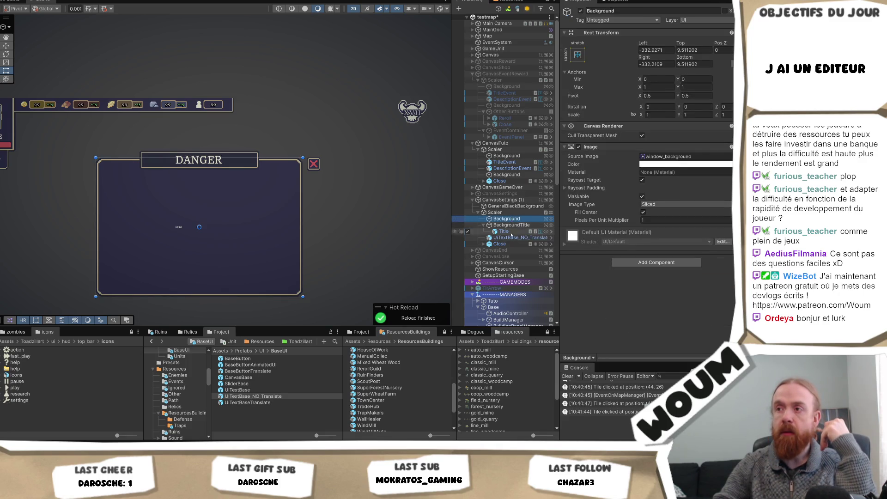
click(509, 213)
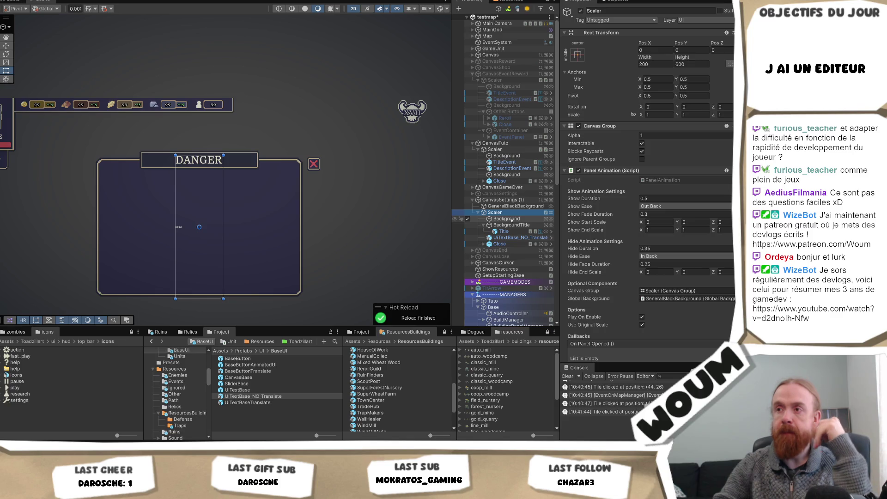
click(509, 219)
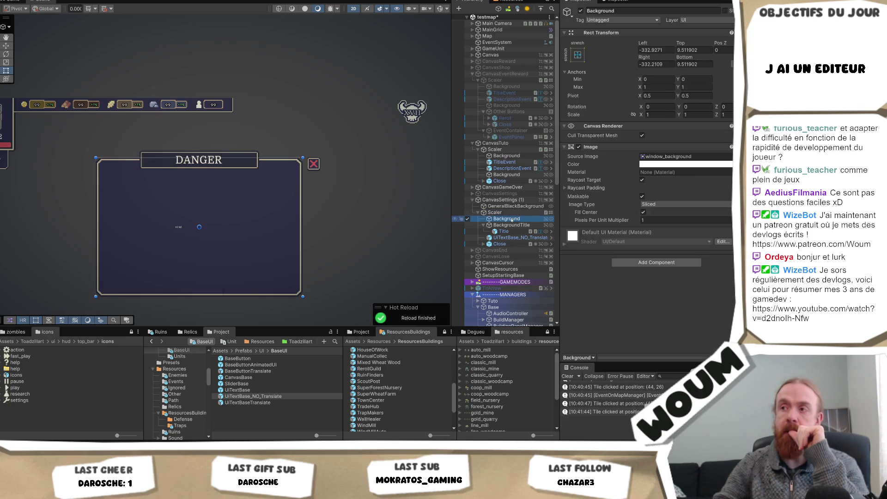
click(581, 60)
click(622, 134)
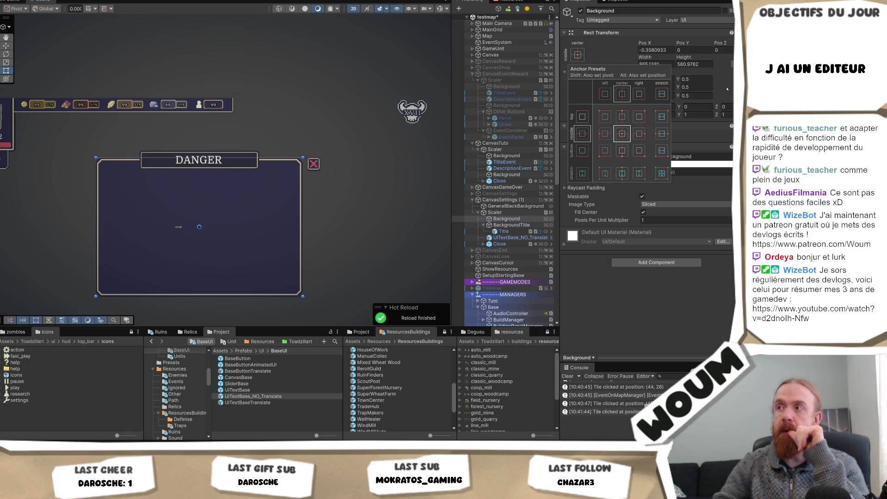
key(Escape)
click(656, 65)
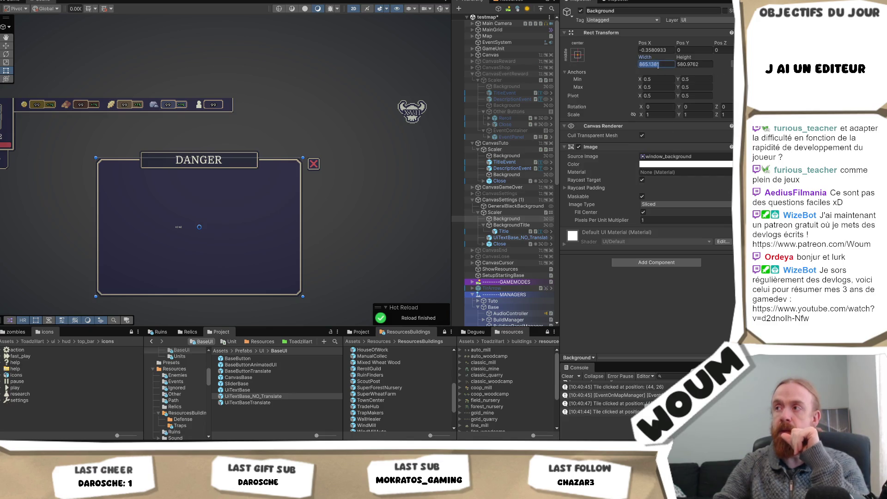
- Resize the Scaler to width 865 and height 580
click(497, 212)
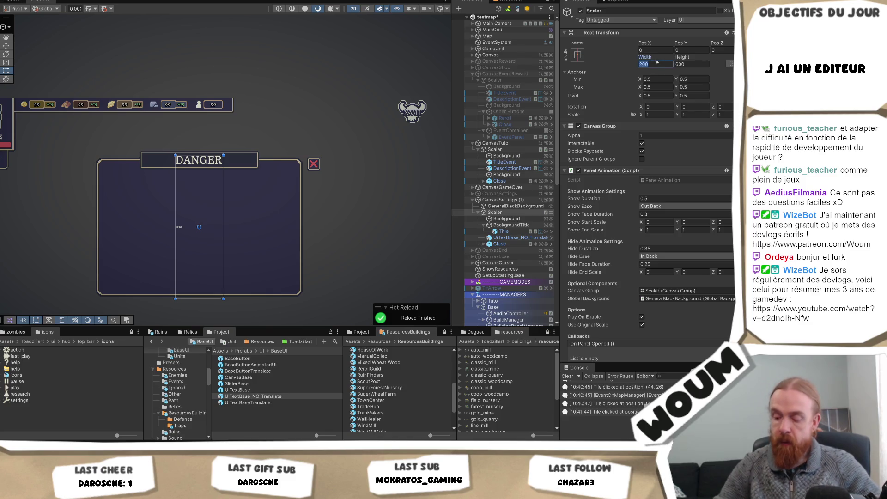
text(865)
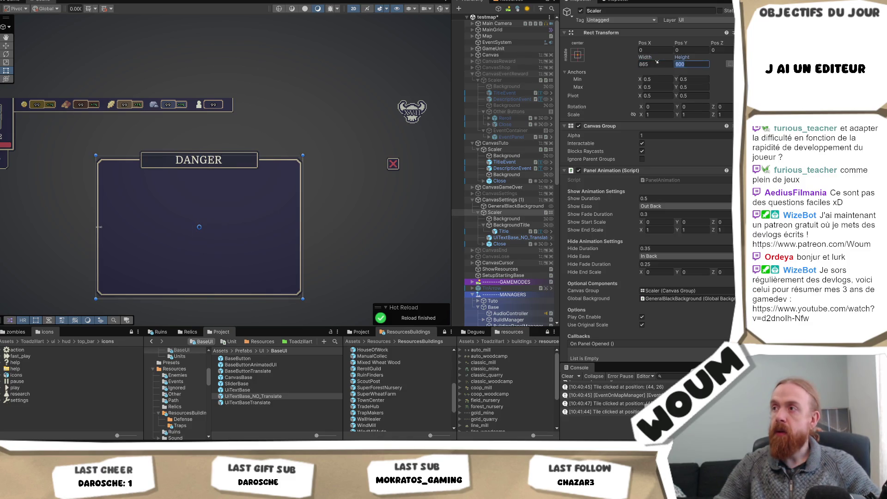
key(Tab)
text(580)
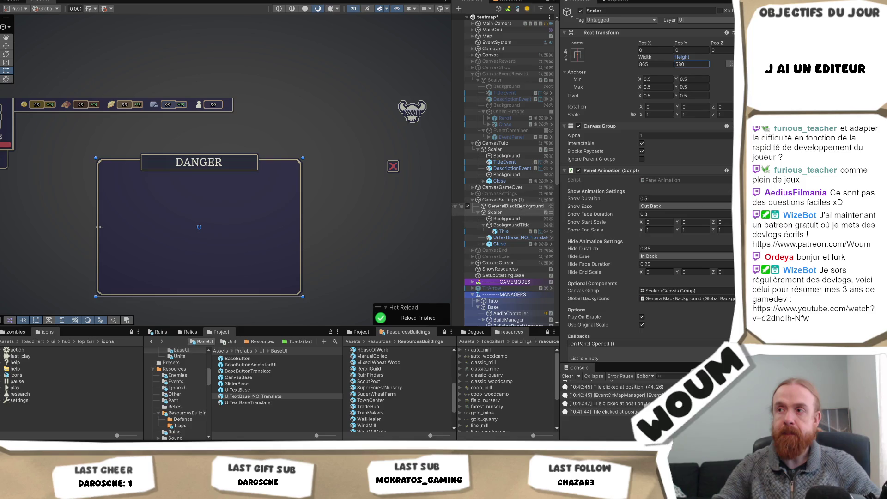
click(519, 201)
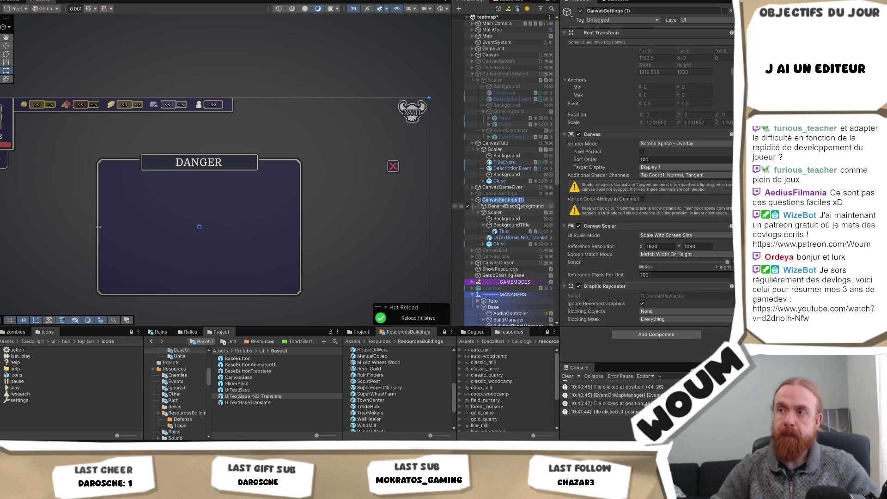
- Rename the duplicated canvas CanvasSettings (1) to CanvasInfo
key(BackSpace)
text(Un)
text(Info)
key(Return)
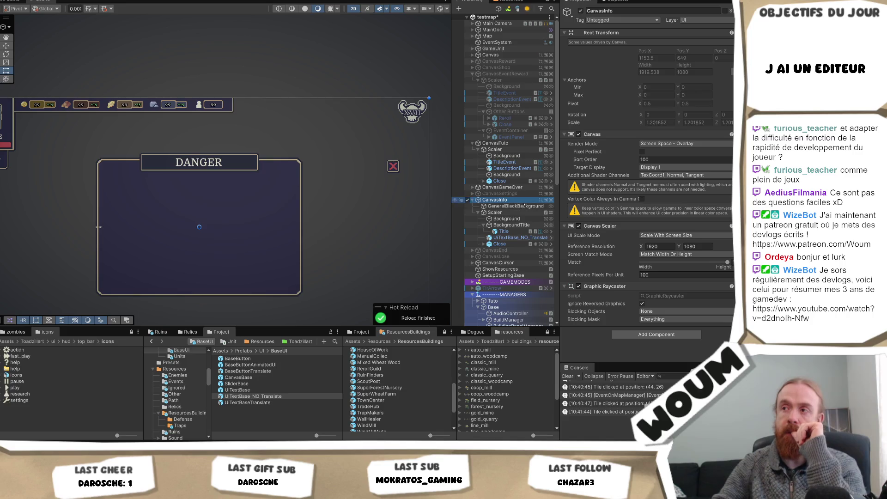
- Delete the CanvasInfo canvas, leaving the original CanvasSettings
click(505, 194)
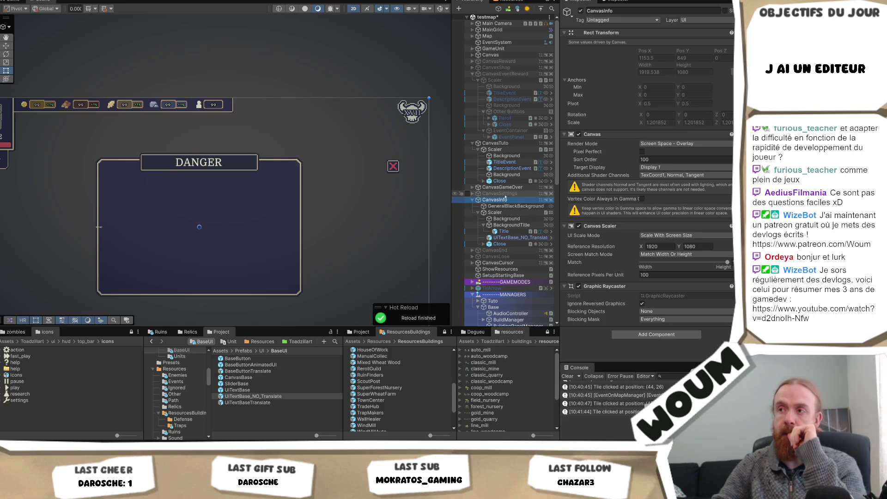
click(502, 200)
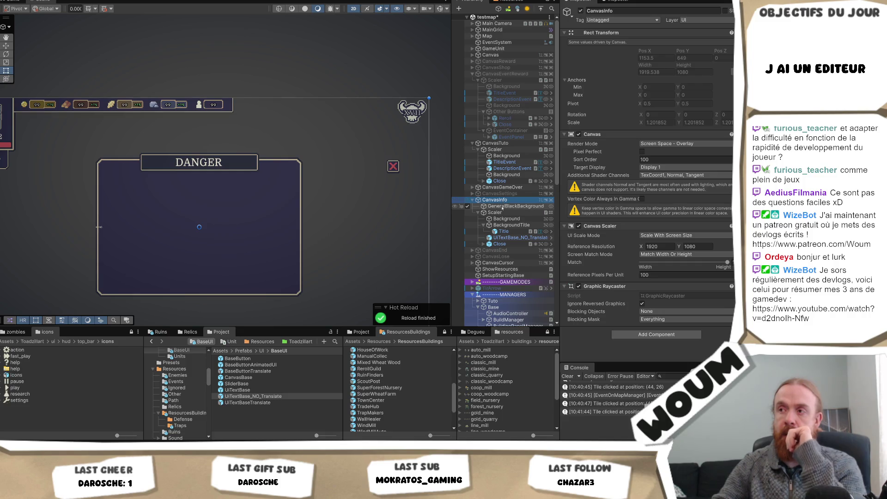
key(Delete)
click(503, 197)
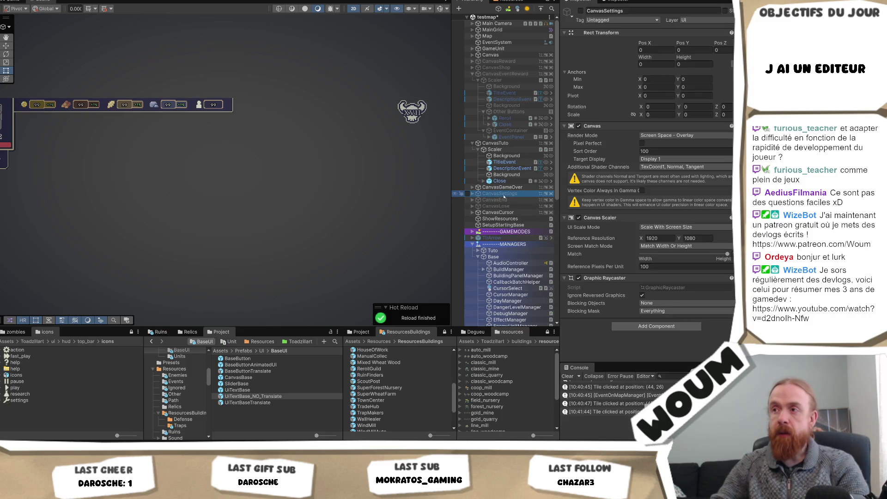
- Activate CanvasSettings and expand it and its Scaler to show the Music and Effect sliders
click(581, 11)
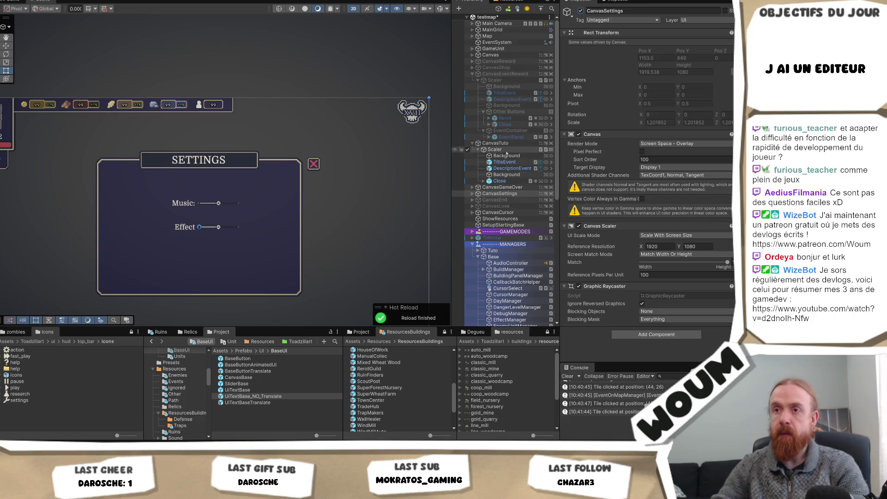
click(475, 197)
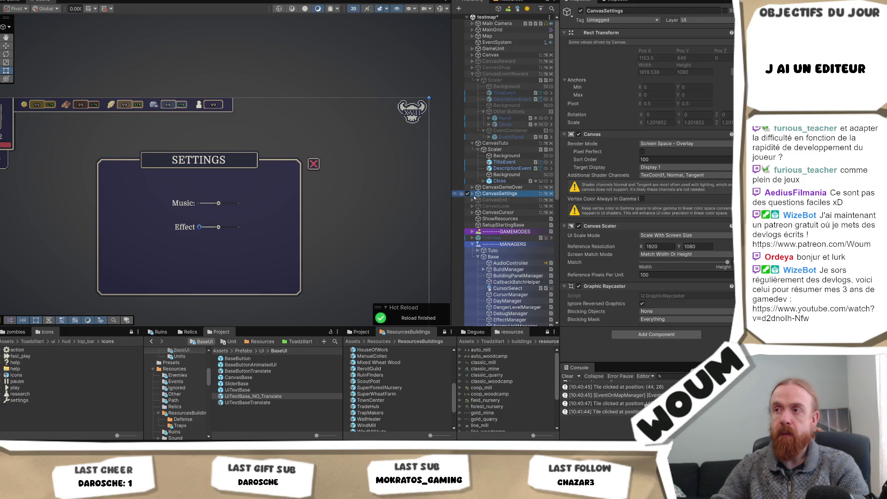
click(473, 193)
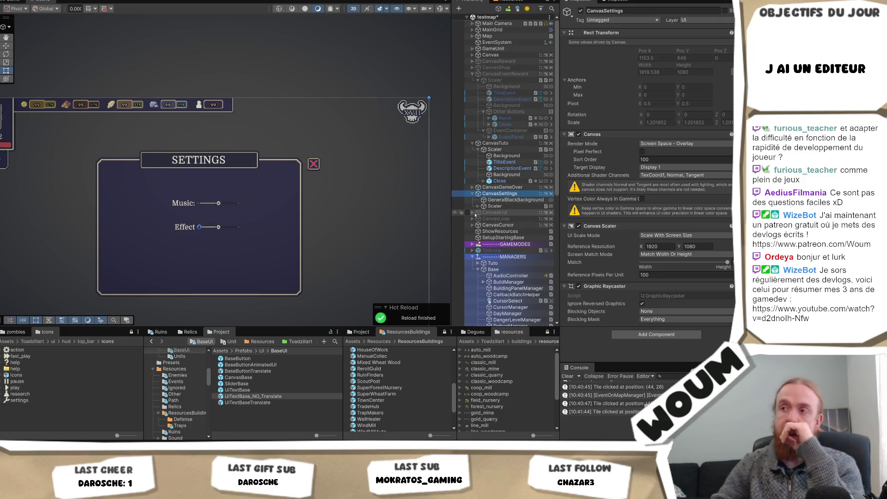
click(478, 207)
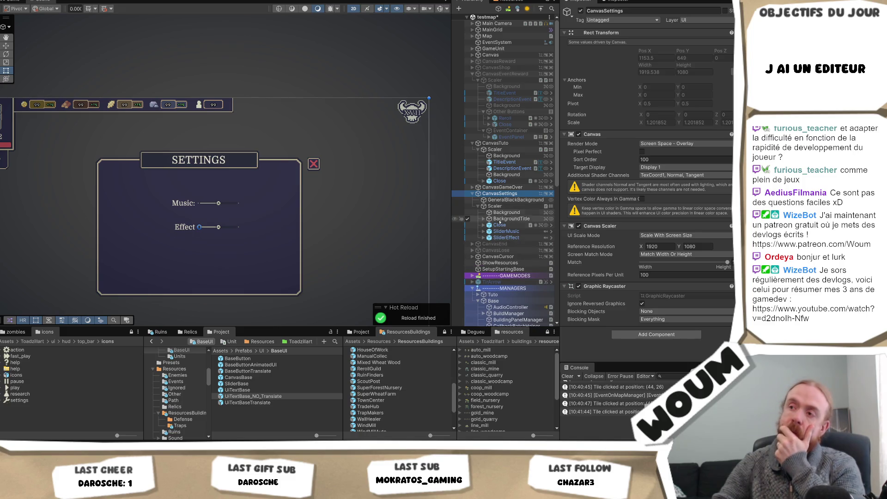
click(500, 232)
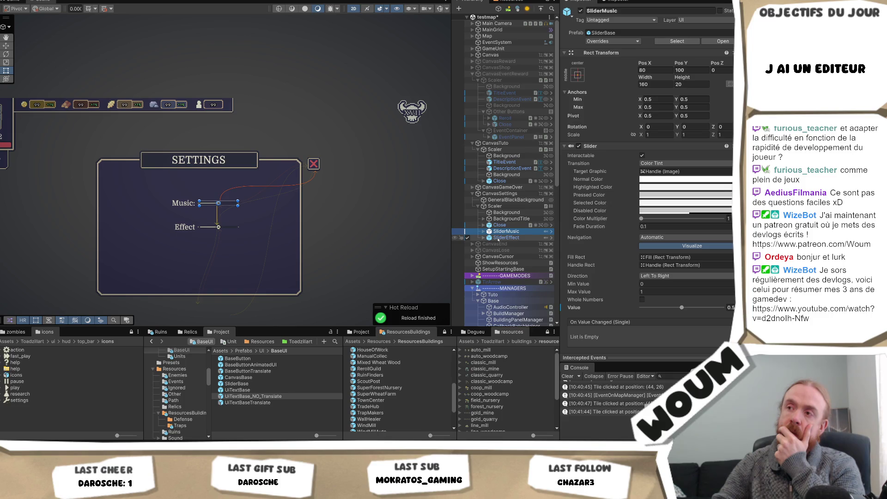
click(500, 194)
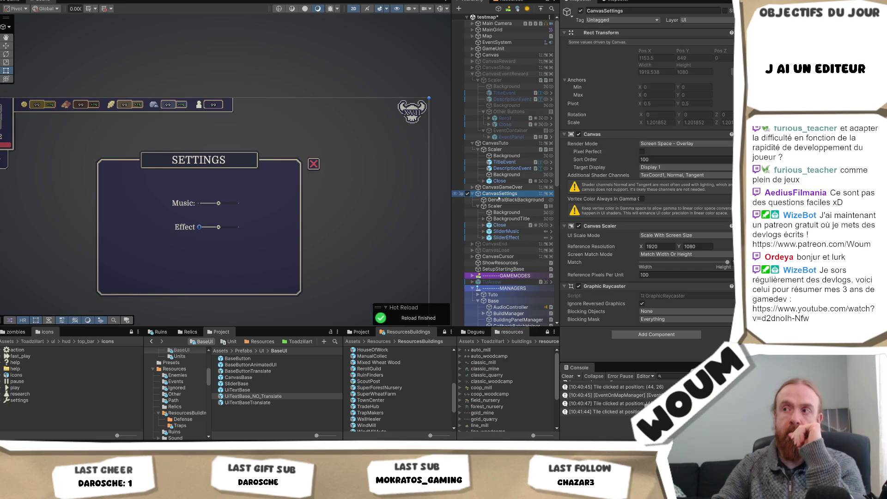
- Browse the Project window to Assets > Prefabs > UI > BaseUI
scroll(176, 405, up, 4)
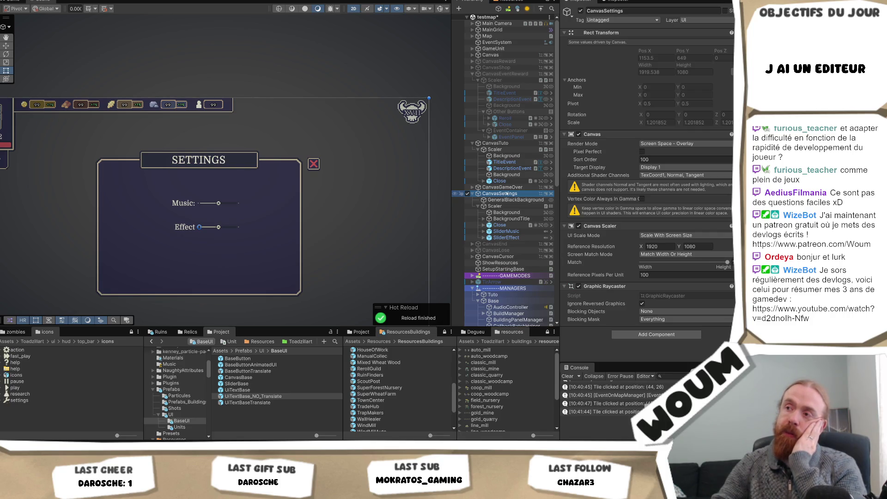
scroll(178, 407, up, 2)
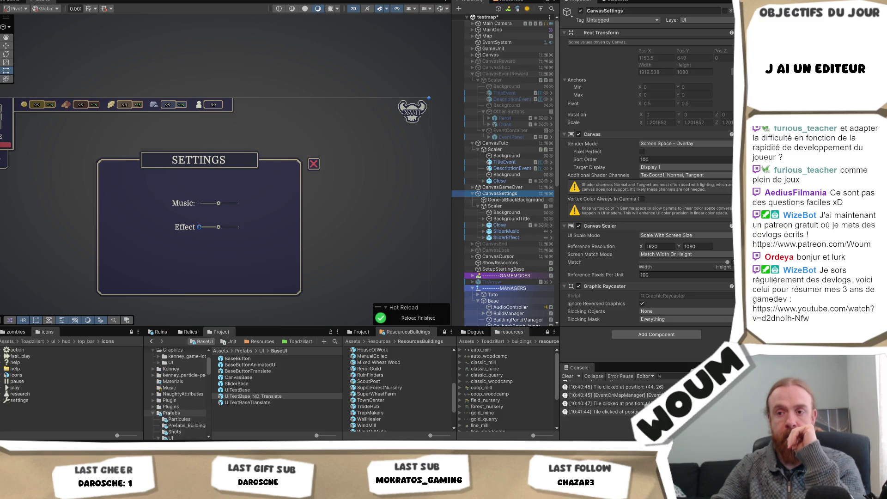
click(173, 413)
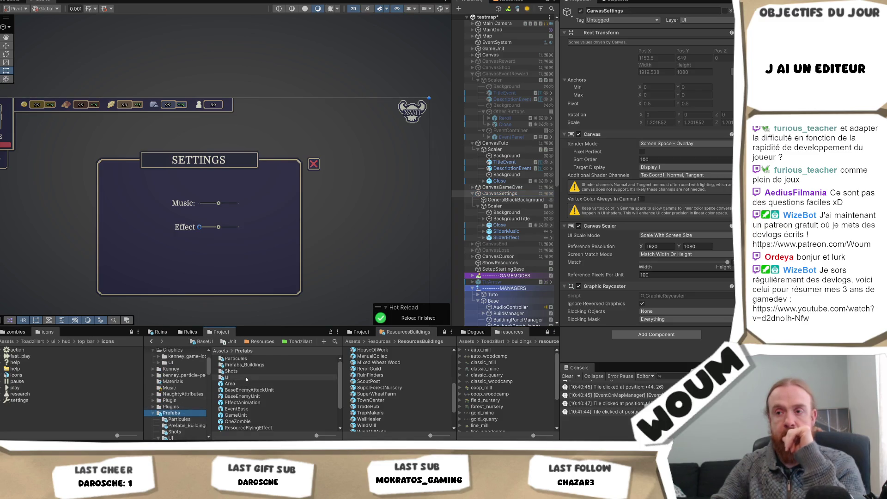
double_click(231, 377)
double_click(257, 359)
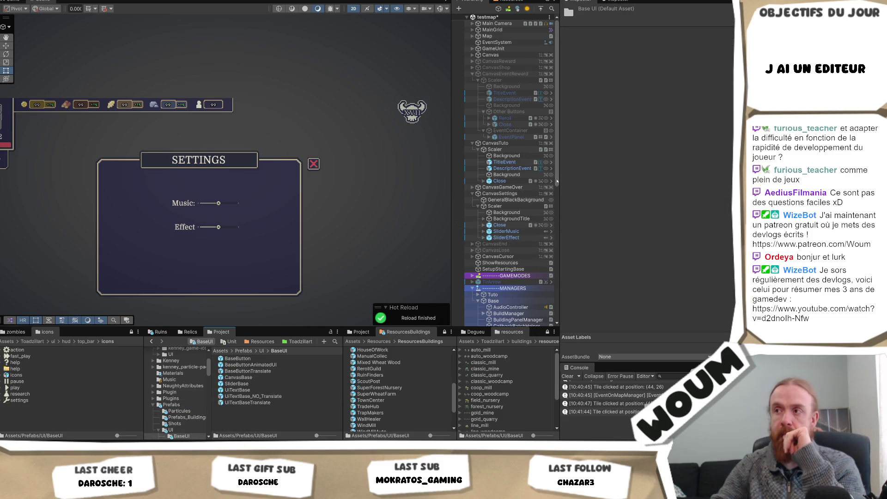
- Save CanvasSettings into the BaseUI folder as the CanvasSettings Variant prefab
click(503, 194)
drag(502, 196, 245, 378)
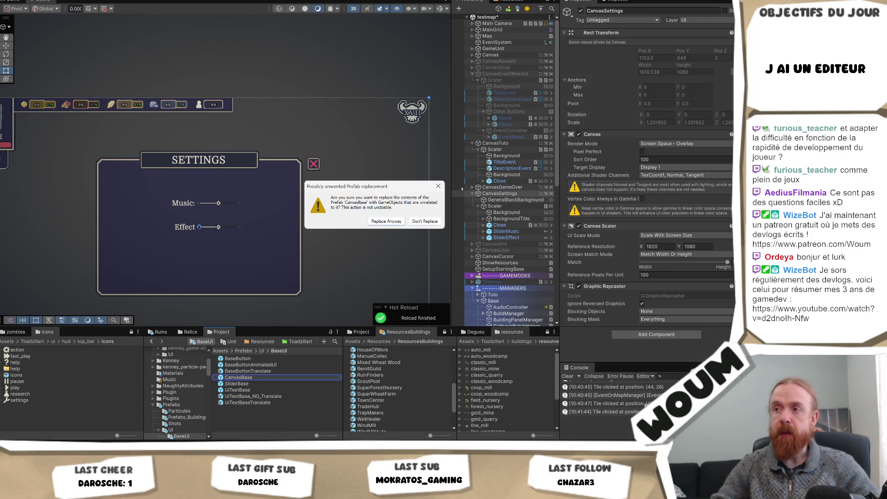
click(386, 221)
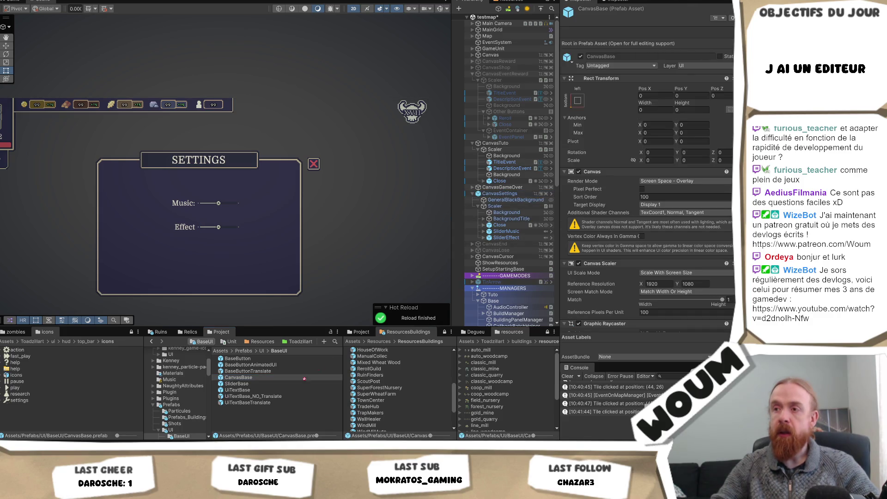
drag(253, 427, 256, 419)
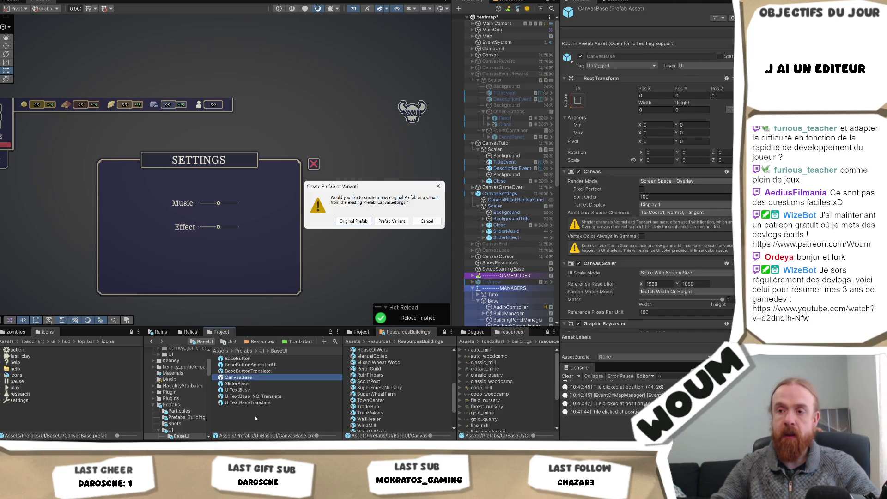
click(392, 221)
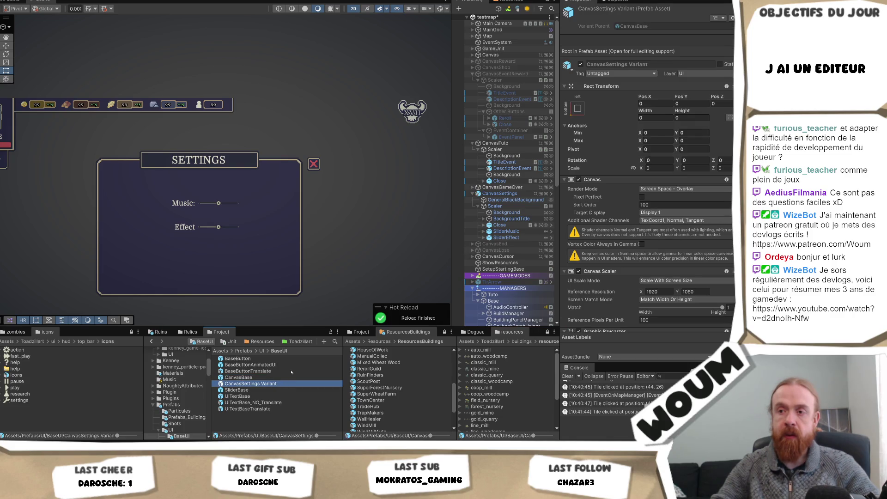
click(517, 193)
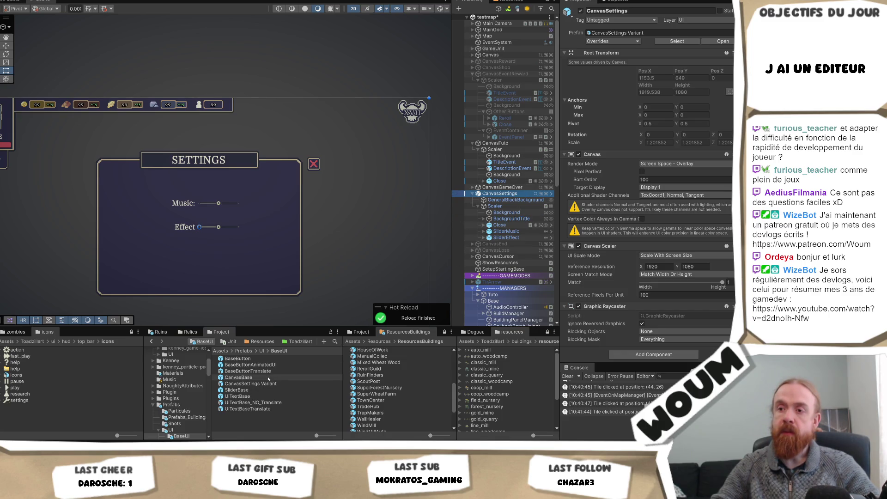
click(506, 237)
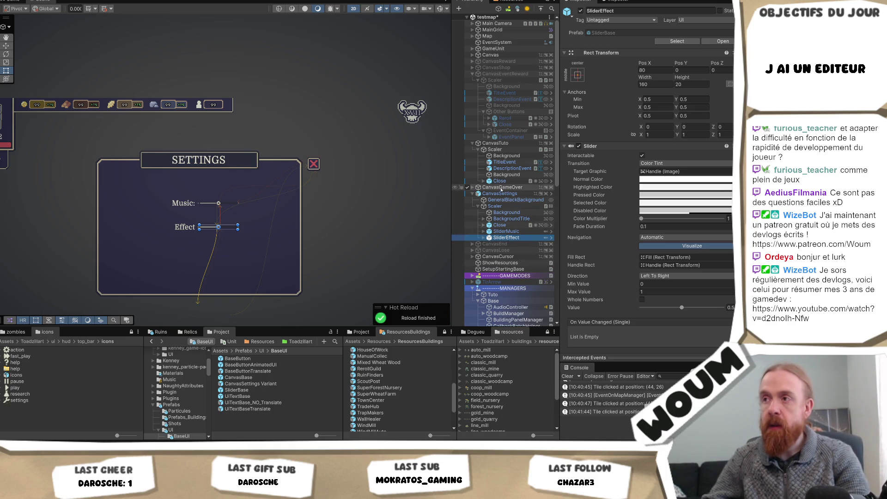
click(500, 193)
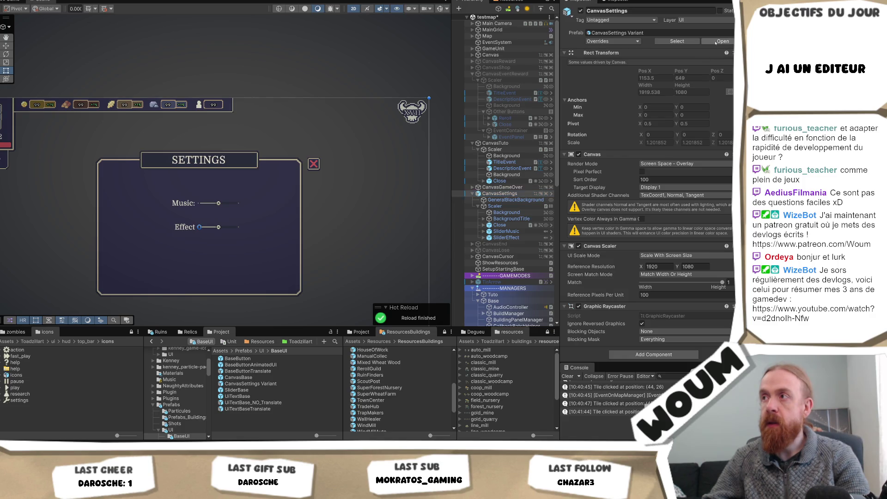
- Delete the Music and Effect sliders inside the prefab, then undo it and return to the scene
click(723, 41)
click(505, 71)
key(Delete)
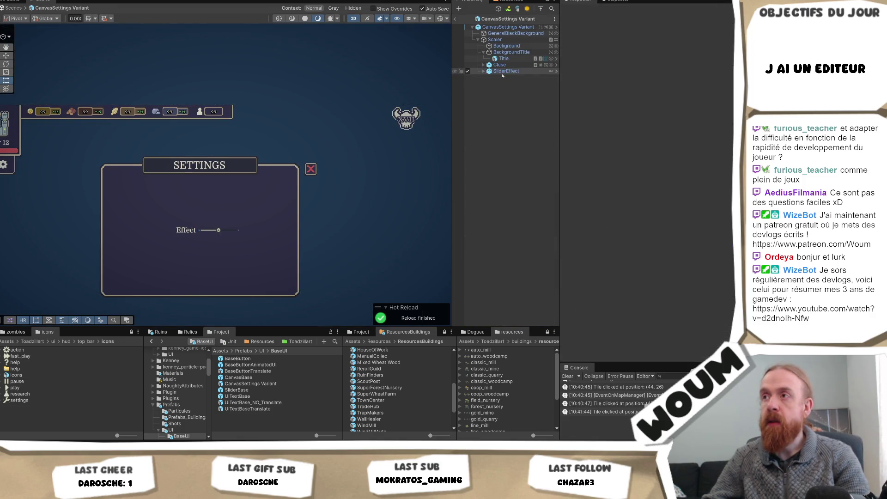
click(505, 72)
key(Delete)
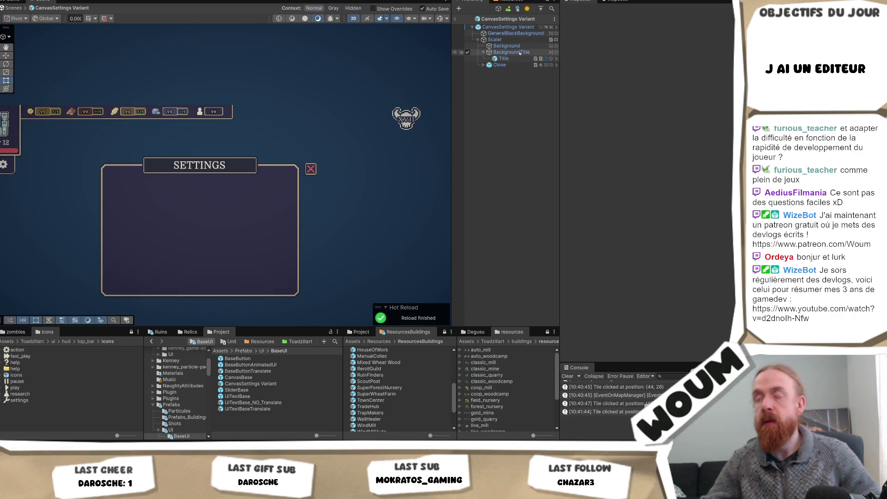
key(ctrl+z)
key(ctrl+z)
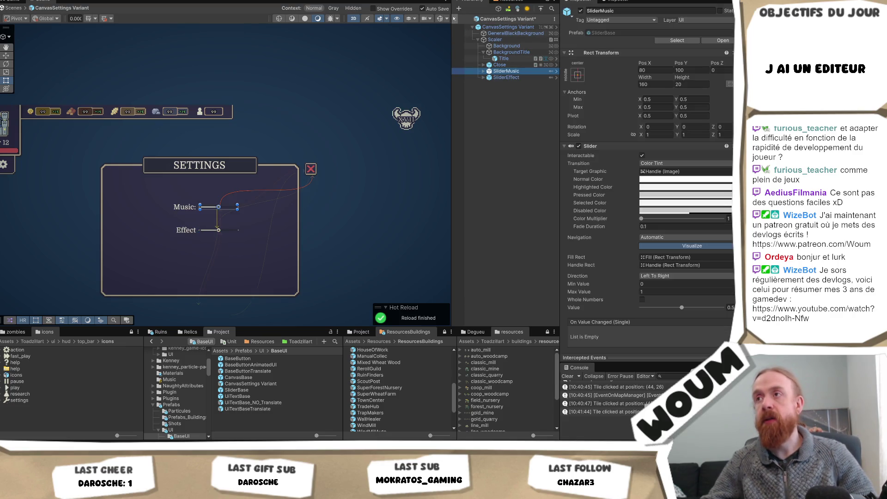
click(455, 18)
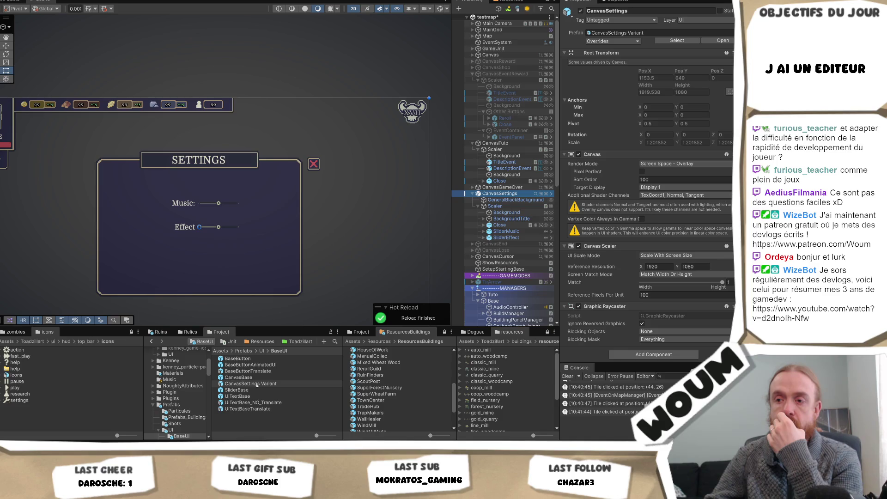
- Duplicate SliderMusic and SliderEffect inside the CanvasSettings Variant prefab
click(506, 231)
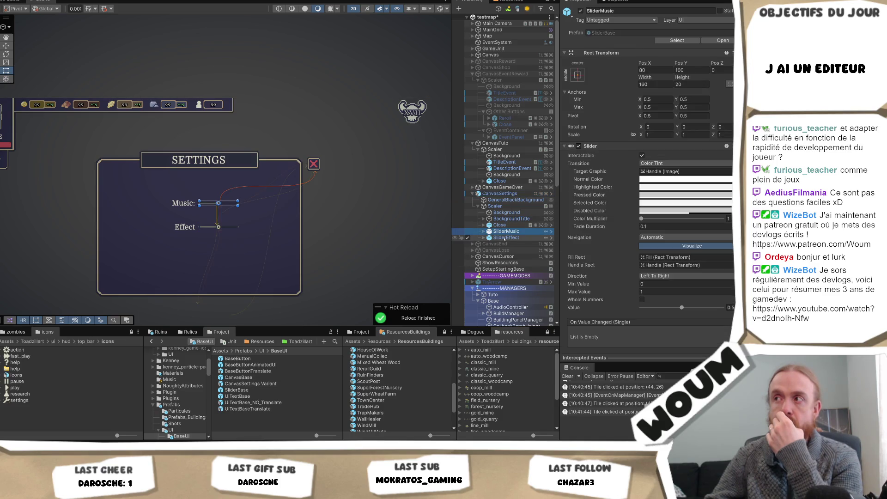
click(500, 194)
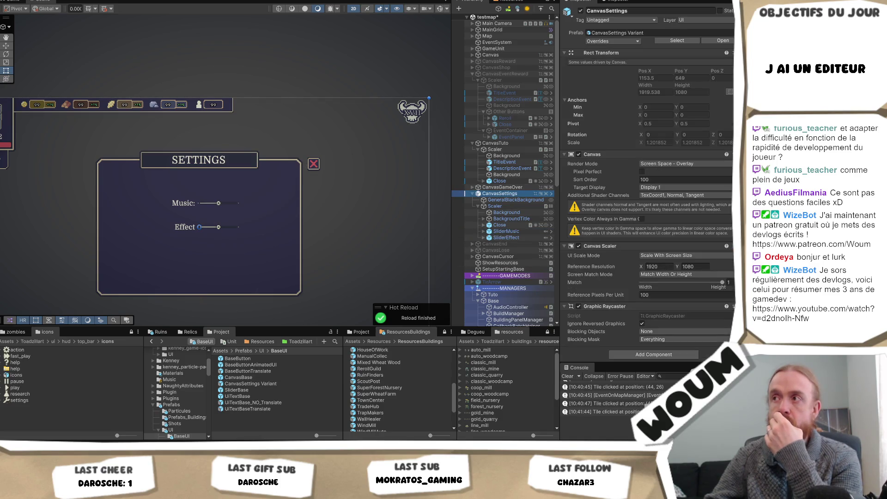
click(717, 40)
click(507, 71)
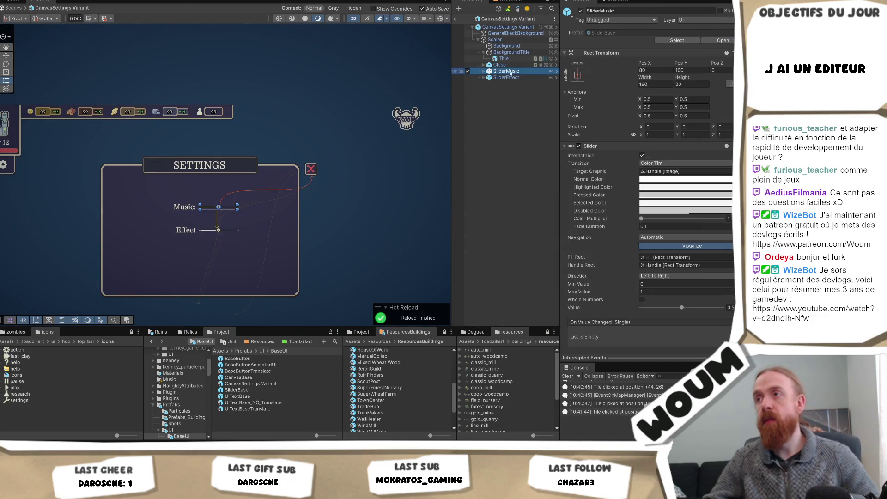
ctrl+click(510, 77)
right_click(509, 72)
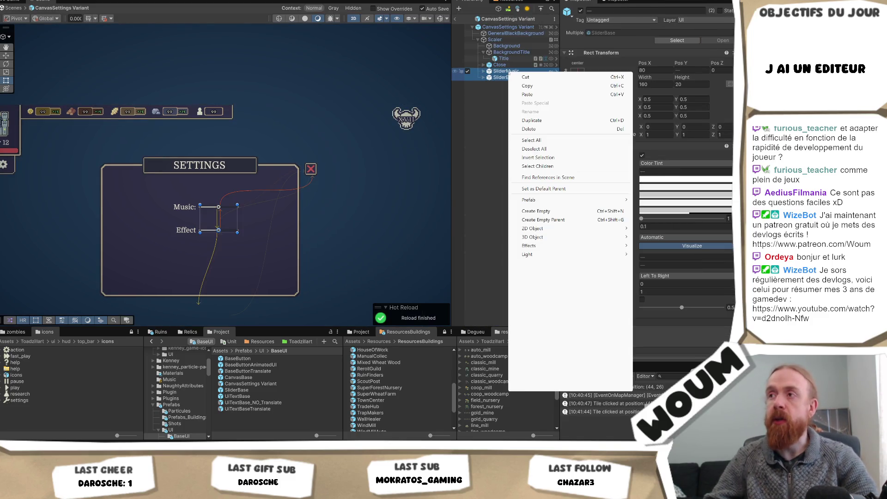
key(Escape)
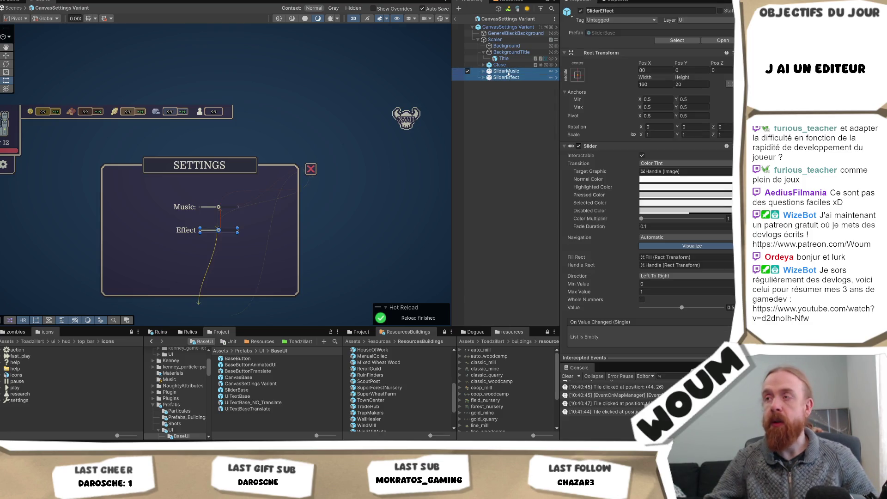
key(ctrl+d)
click(507, 71)
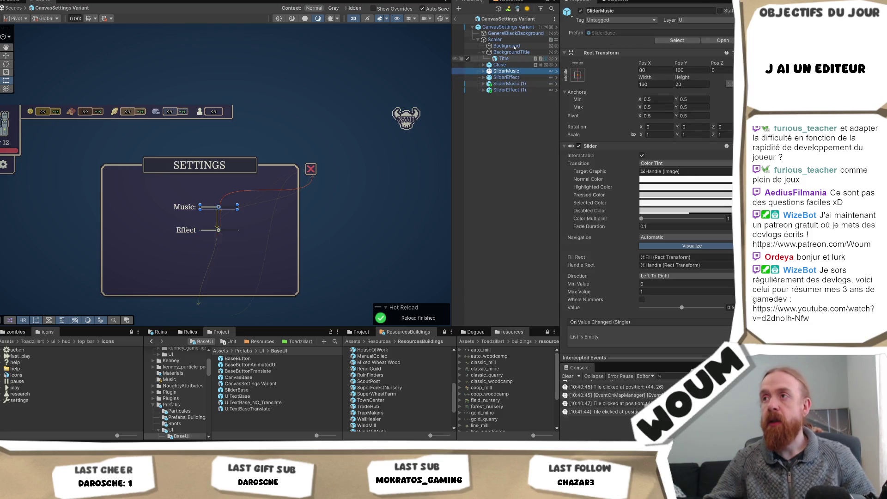
click(519, 27)
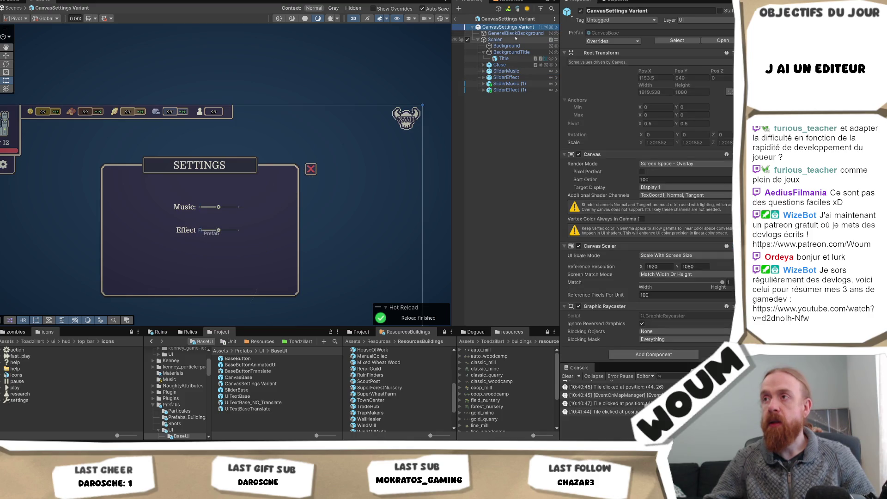
- Replace the scene canvas's prefab link with CanvasBase and delete the CanvasSettings Variant asset
click(456, 21)
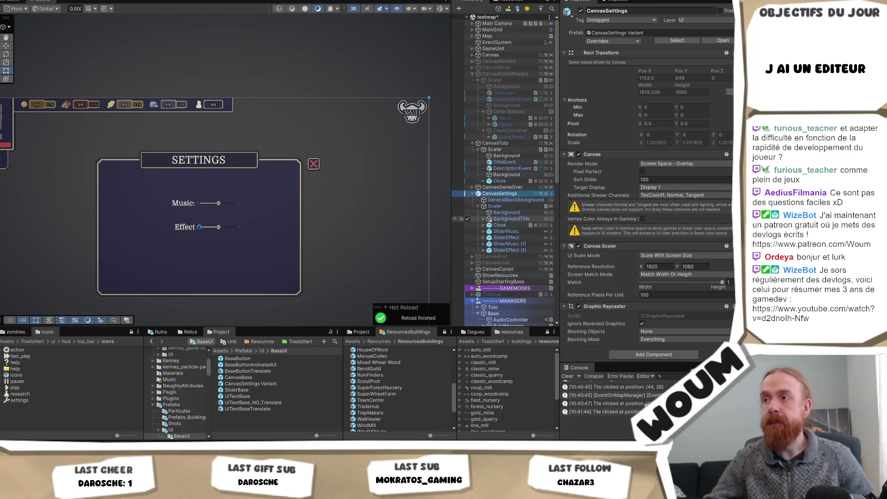
click(507, 189)
click(506, 194)
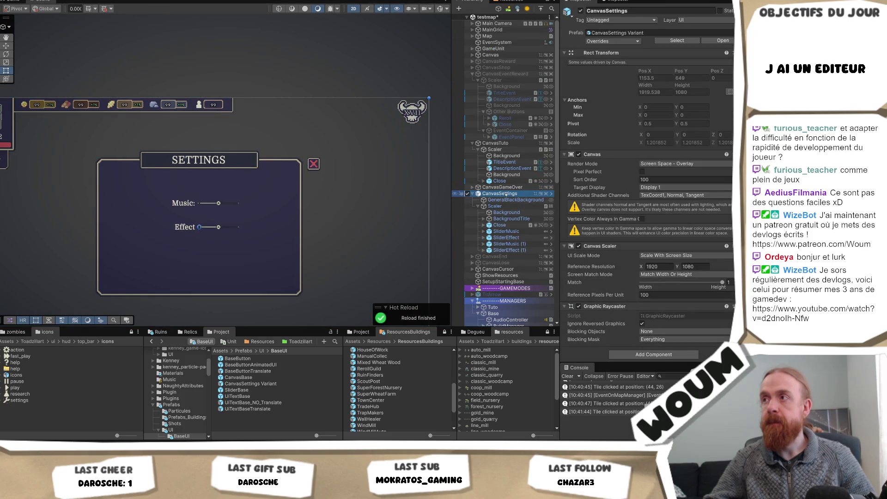
click(238, 377)
mouse_move(356, 320)
mouse_down()
mouse_move(619, 33)
mouse_move(650, 33)
mouse_up()
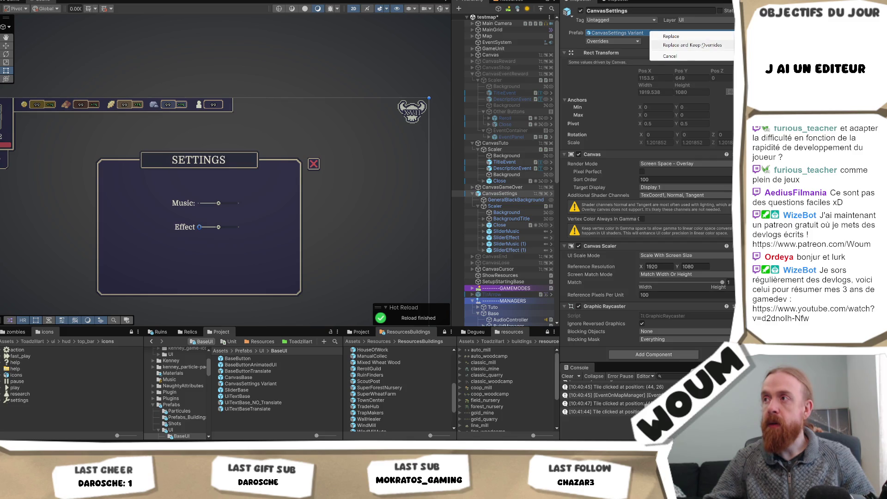
click(703, 45)
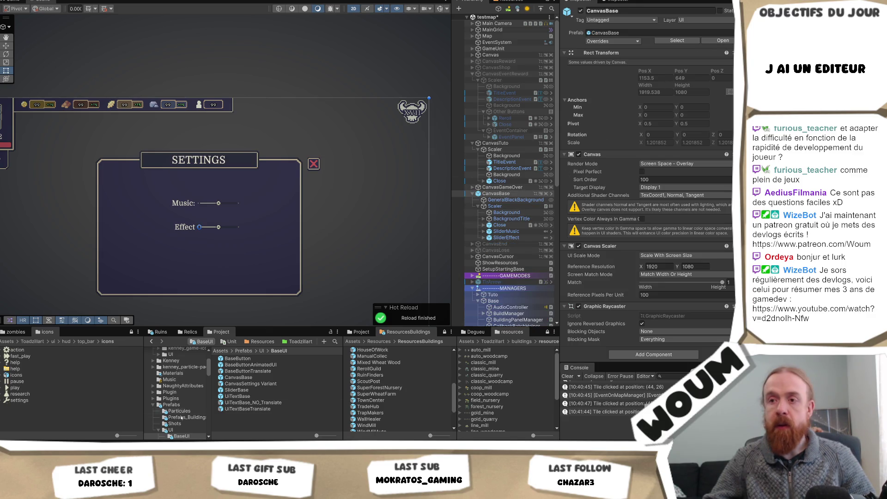
click(276, 384)
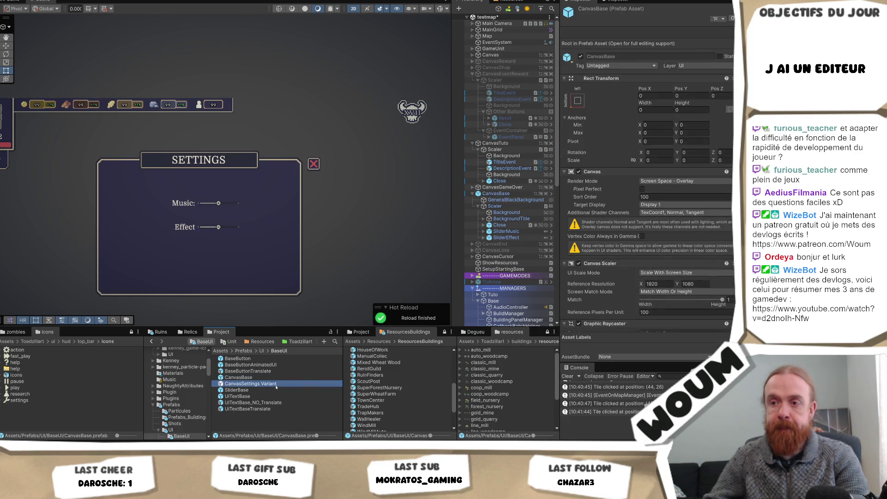
key(Delete)
key(Return)
- Rename the relinked canvas back to CanvasSettings
click(503, 194)
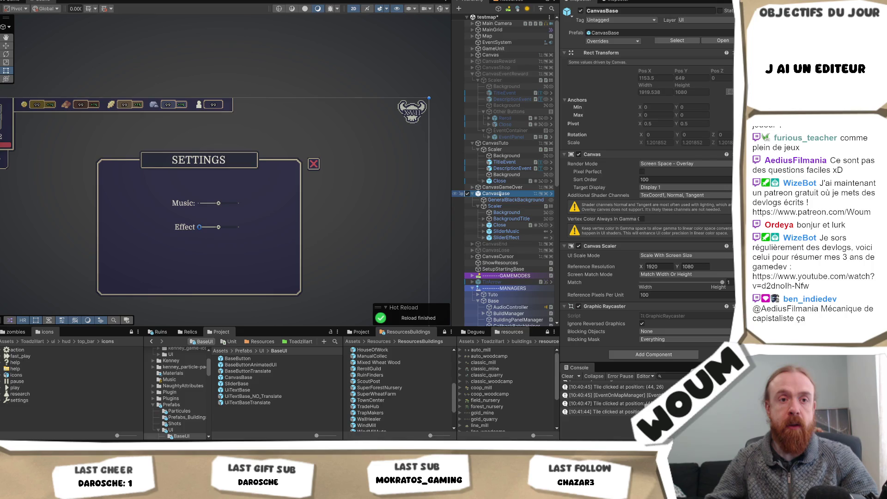
click(509, 194)
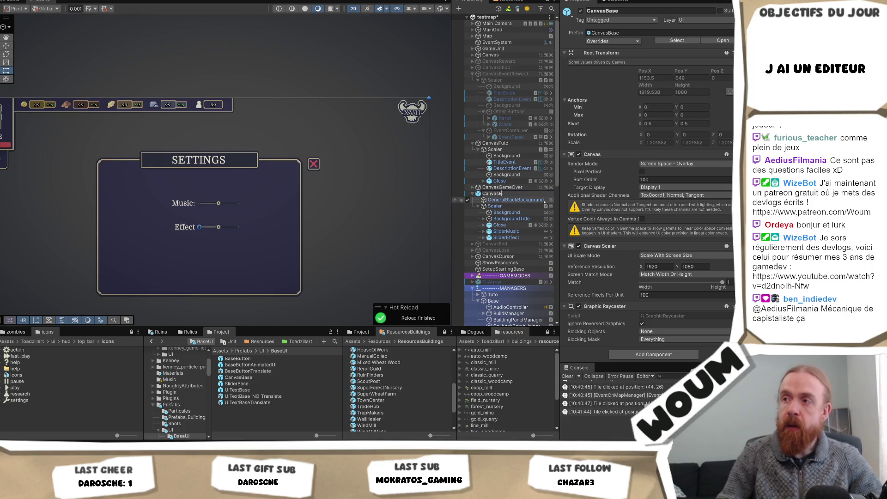
text(Setting)
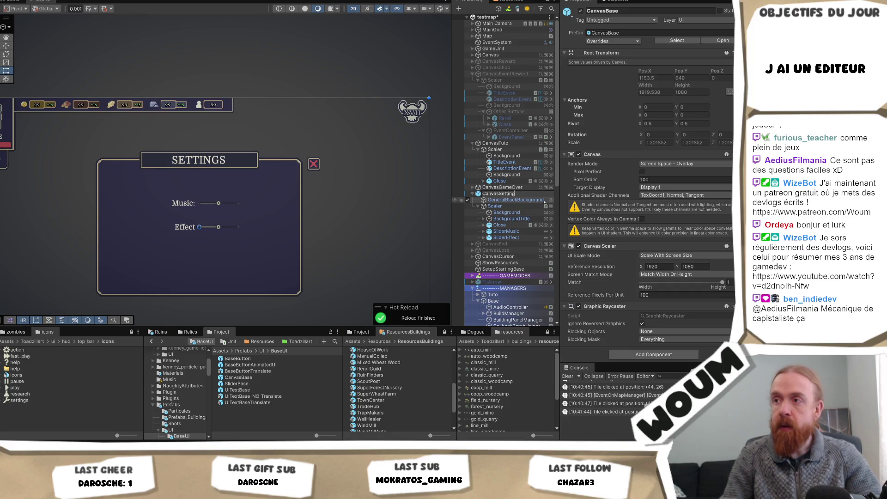
text(s)
key(Return)
- Duplicate the Music and Effect sliders in the scene canvas
click(508, 232)
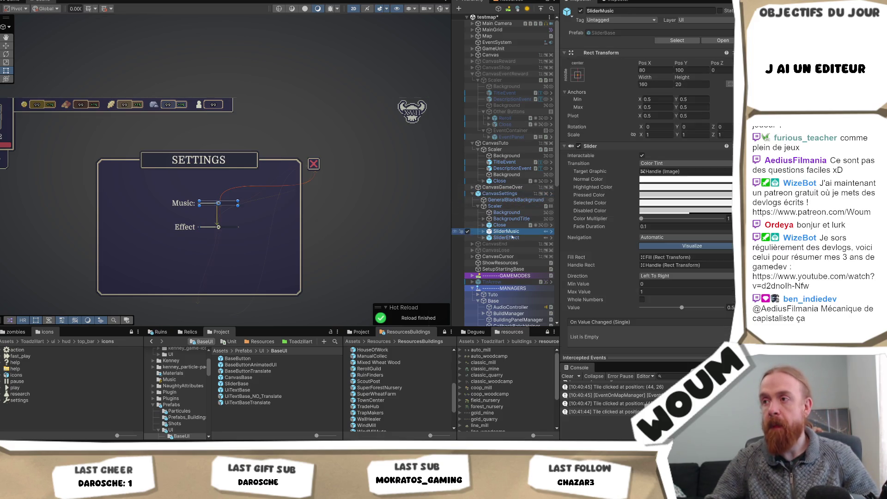
shift+click(512, 237)
key(ctrl+d)
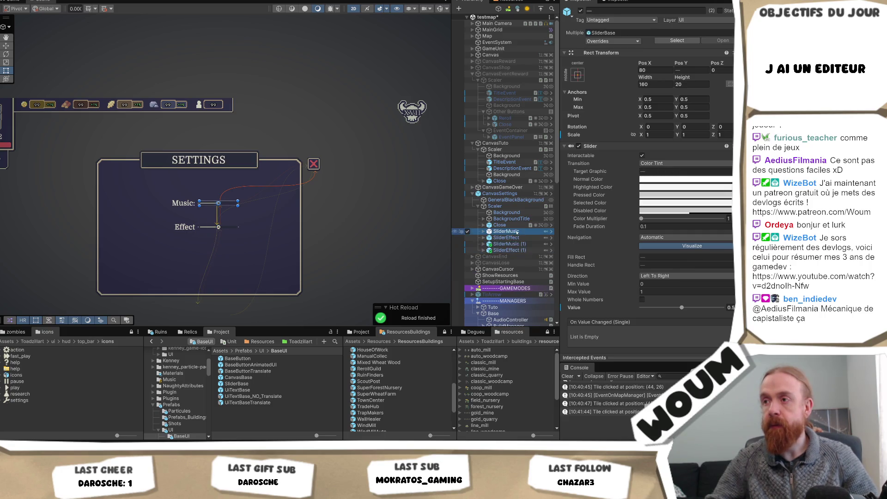
click(500, 194)
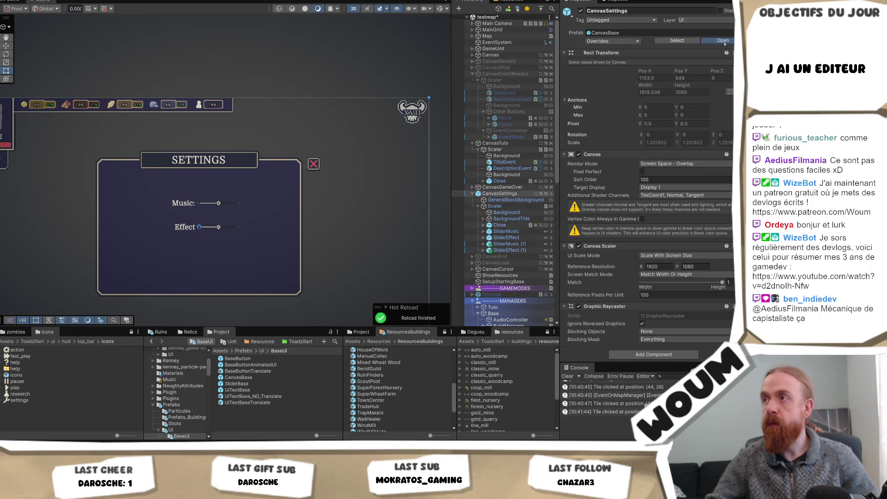
click(724, 41)
- Remove both sliders from the CanvasBase prefab and anchor its Background to middle-center
click(506, 65)
shift+click(506, 71)
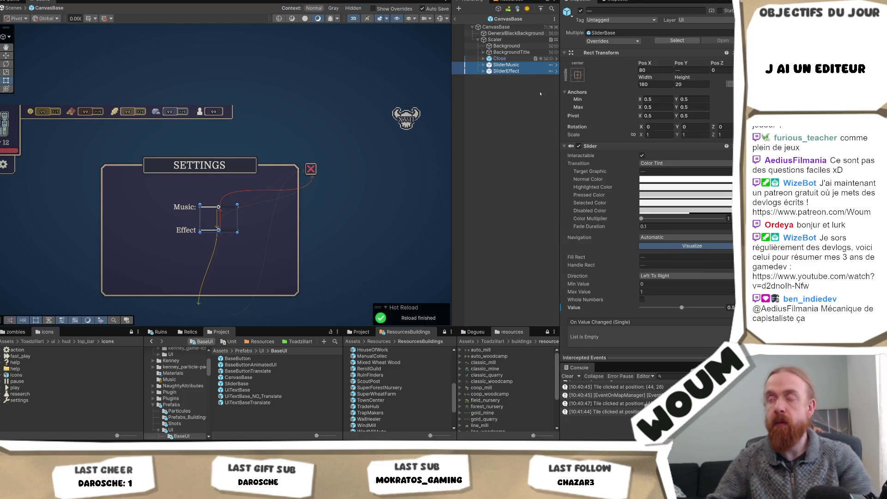
key(Delete)
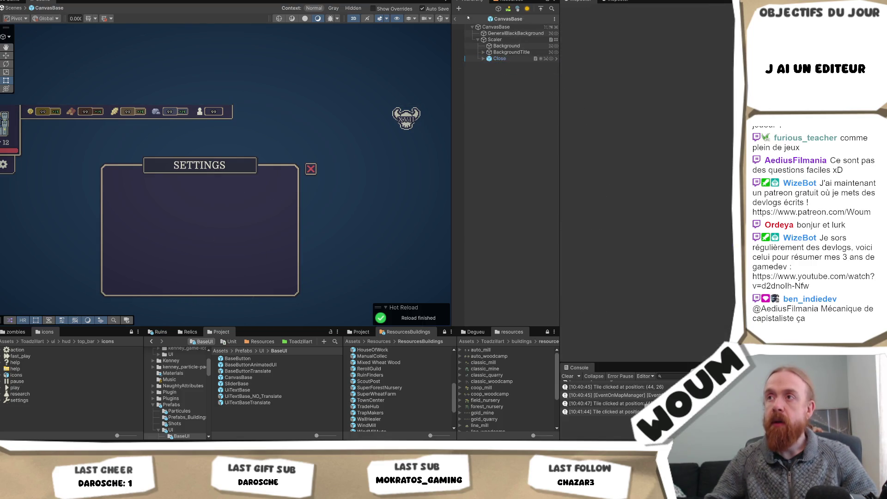
click(505, 45)
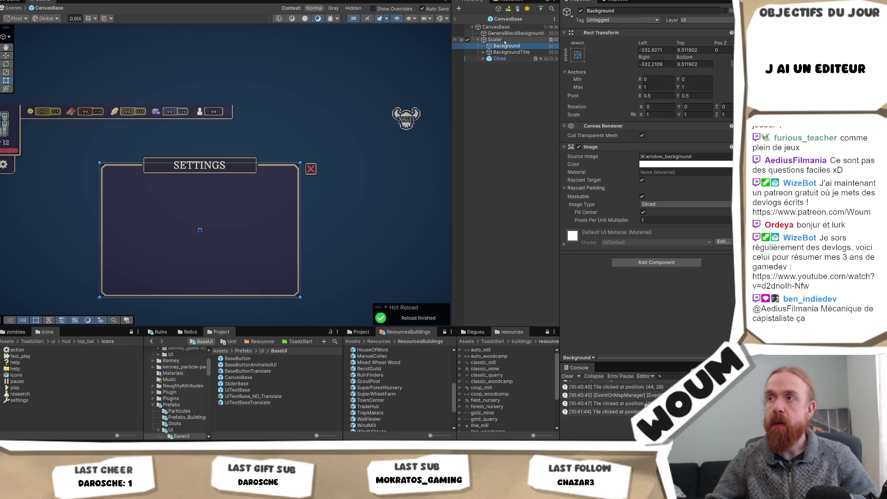
click(576, 54)
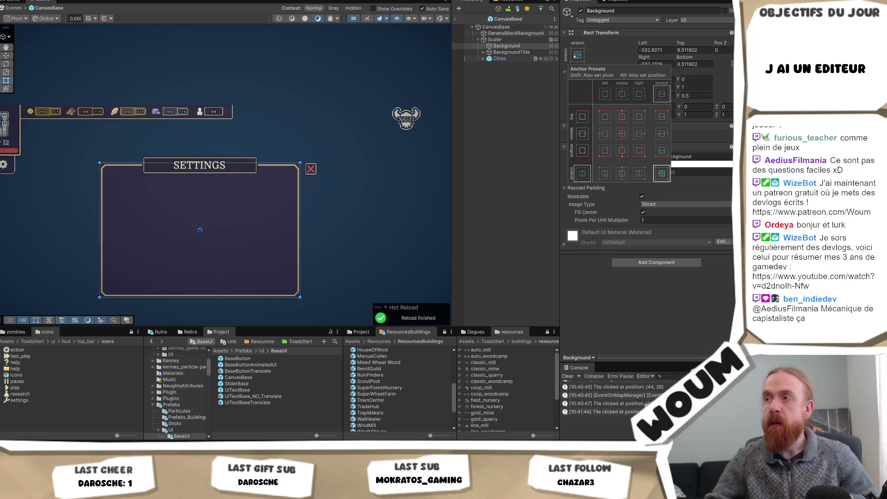
click(621, 137)
- Resize the prefab's Scaler to width 865 and height 580
click(494, 39)
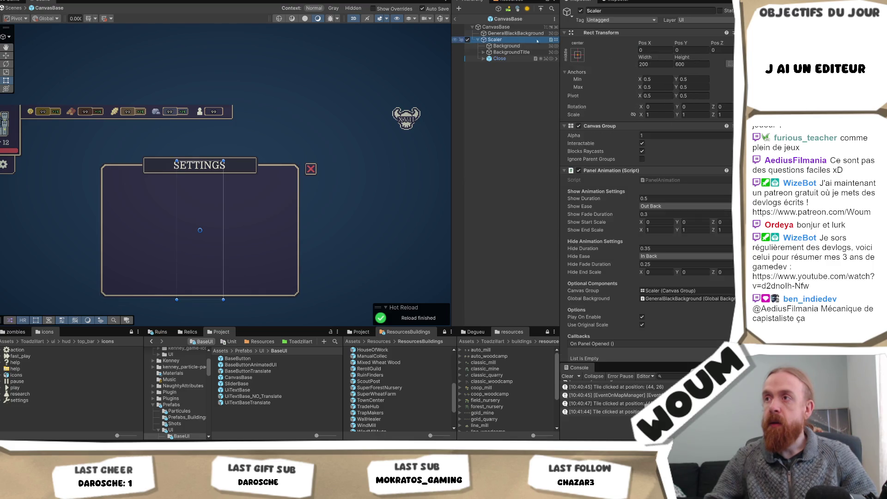
click(655, 65)
text(685)
key(BackSpace)
key(BackSpace)
key(BackSpace)
text(865)
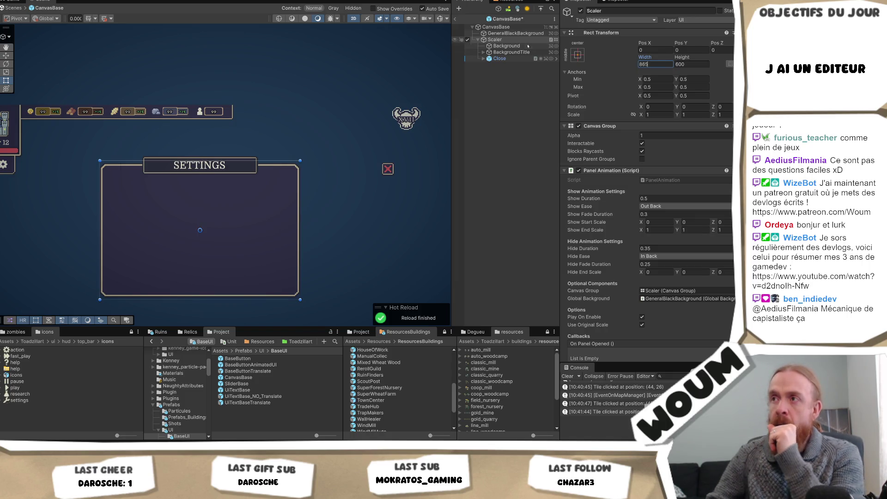
click(508, 46)
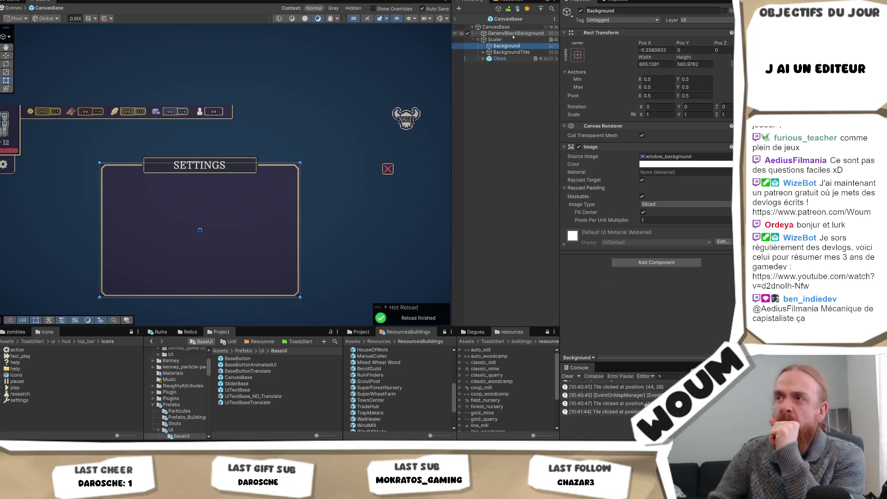
click(508, 40)
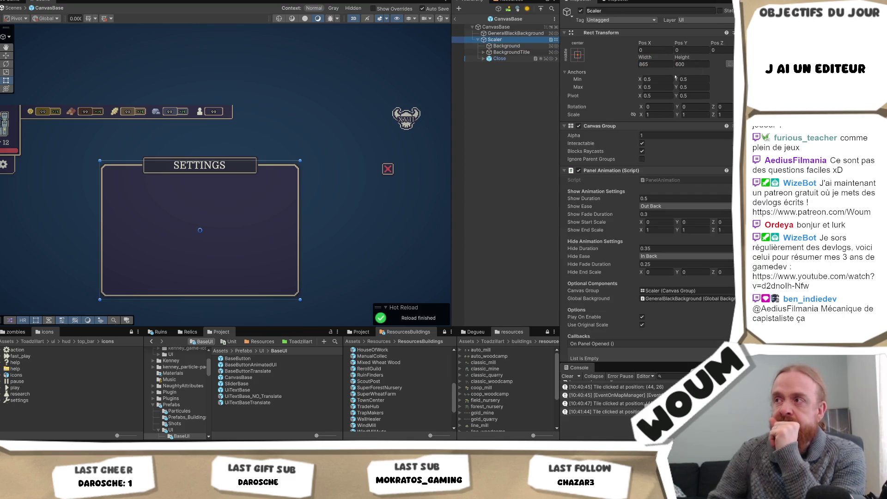
click(692, 65)
text(580)
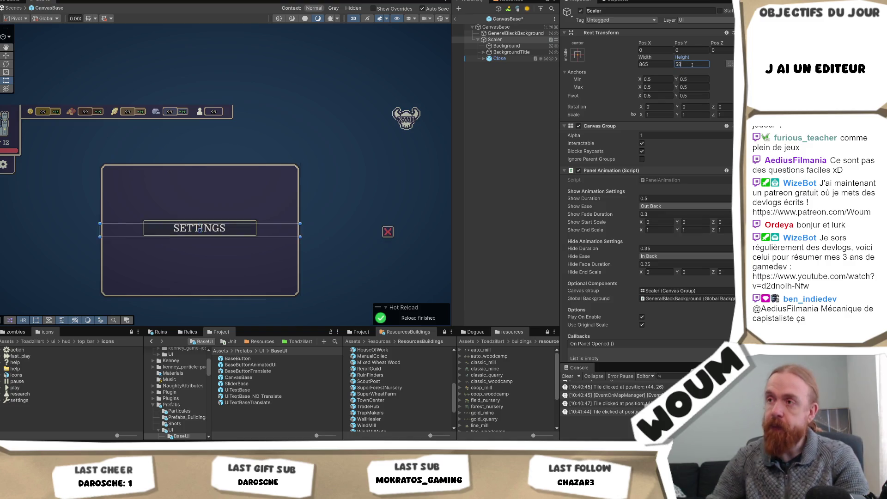
click(507, 46)
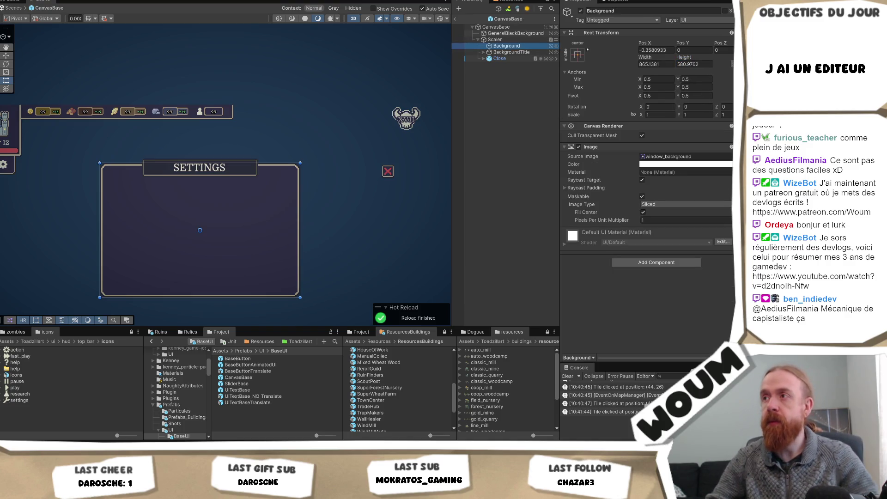
- Stretch the Background to fill the panel and pin Close top-right at Pos X 54
click(578, 54)
alt+click(662, 173)
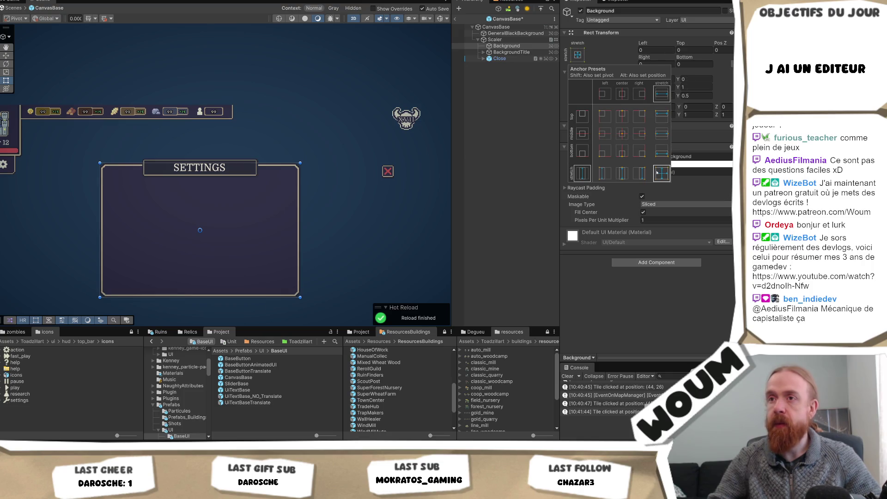
click(510, 53)
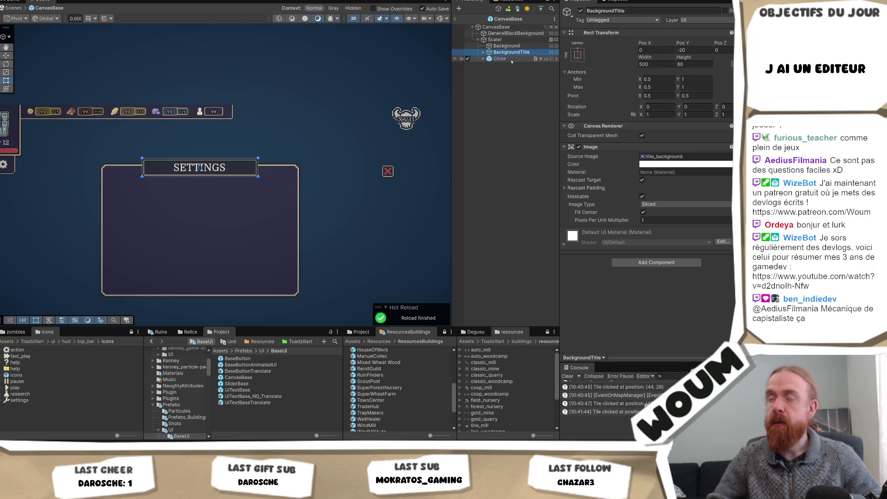
click(499, 59)
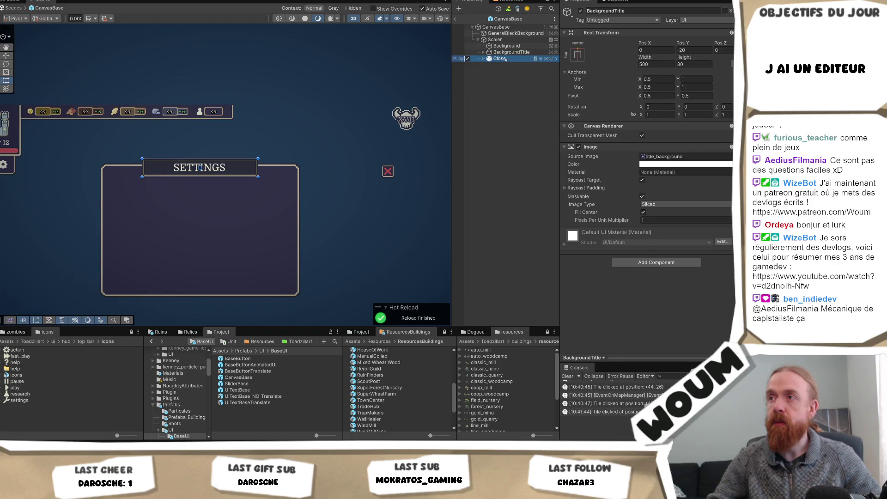
click(577, 75)
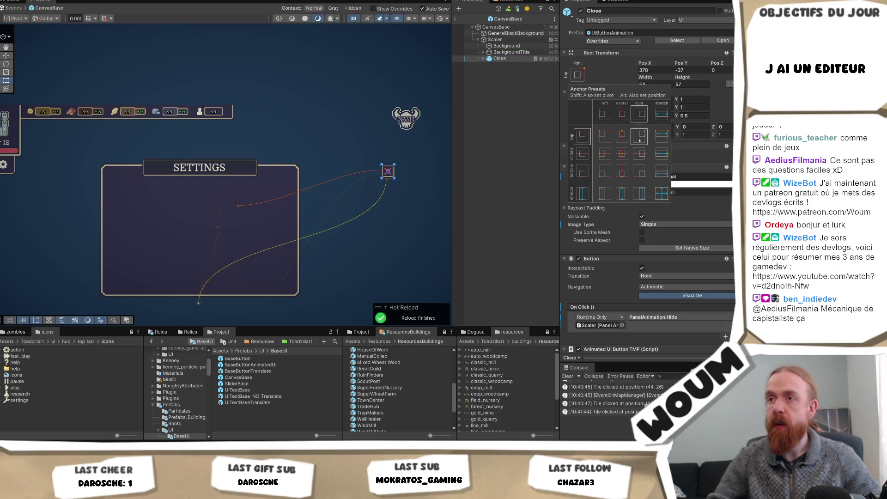
alt+click(640, 139)
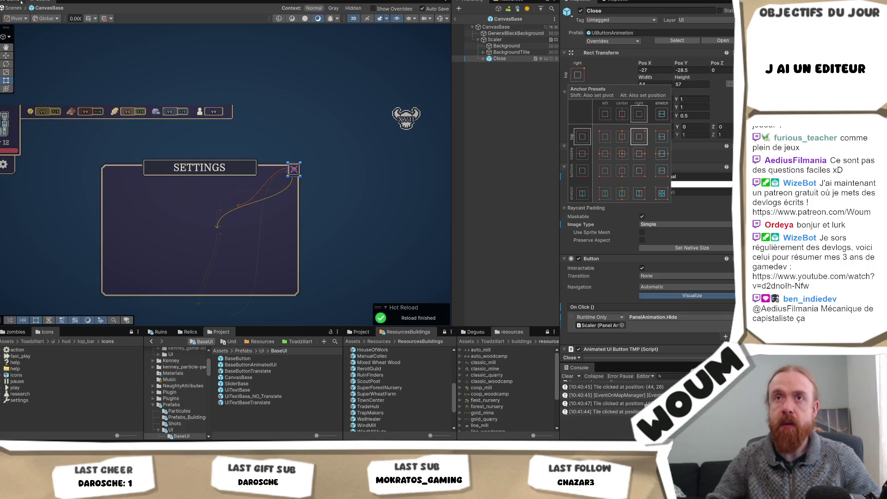
click(41, 1)
key(ctrl+1)
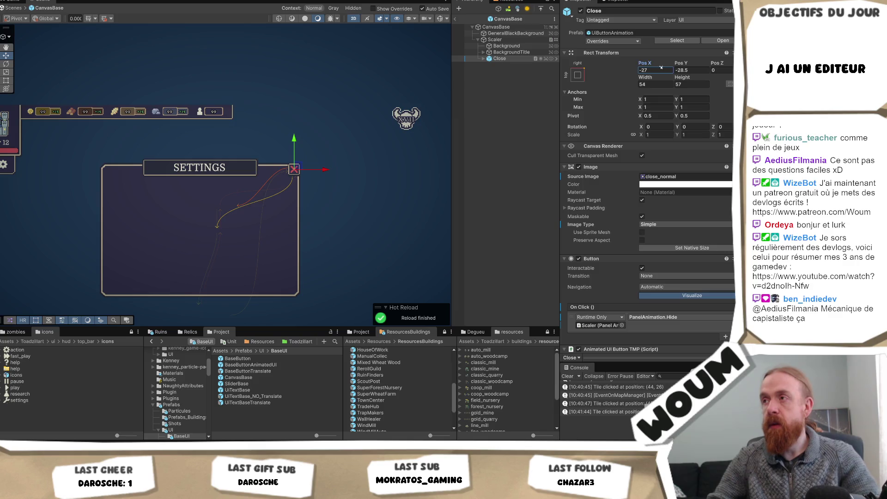
text(0)
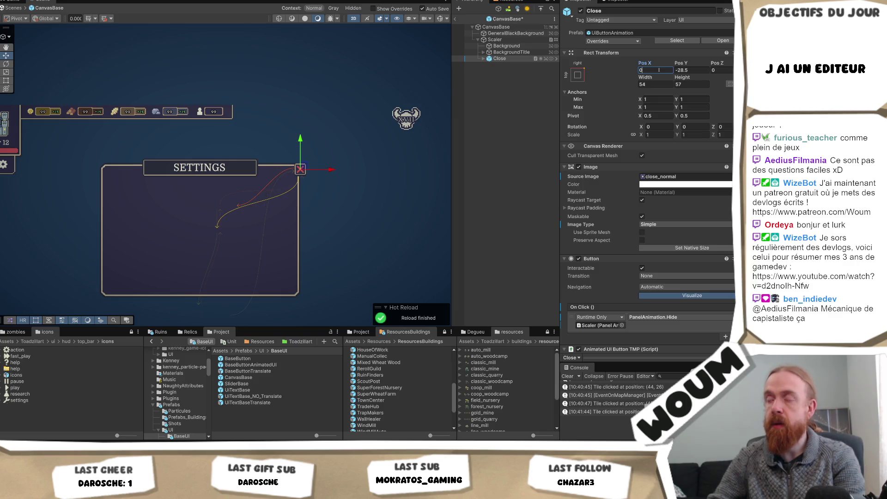
text(54)
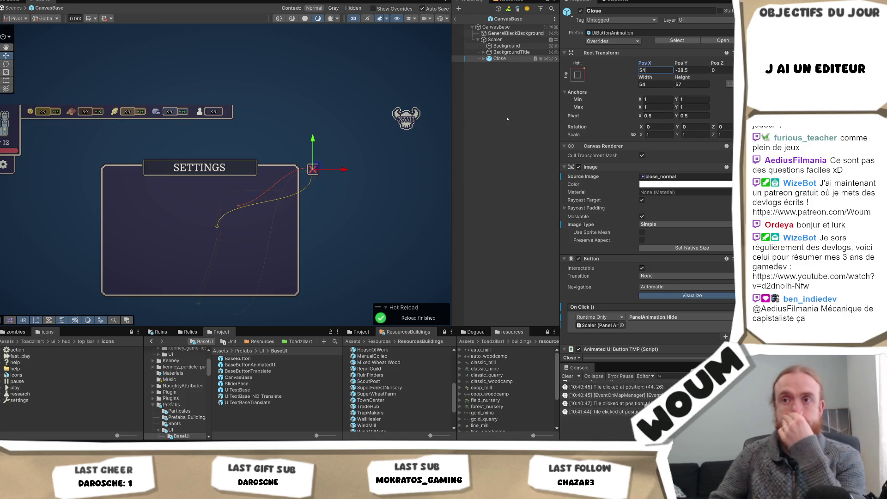
click(457, 18)
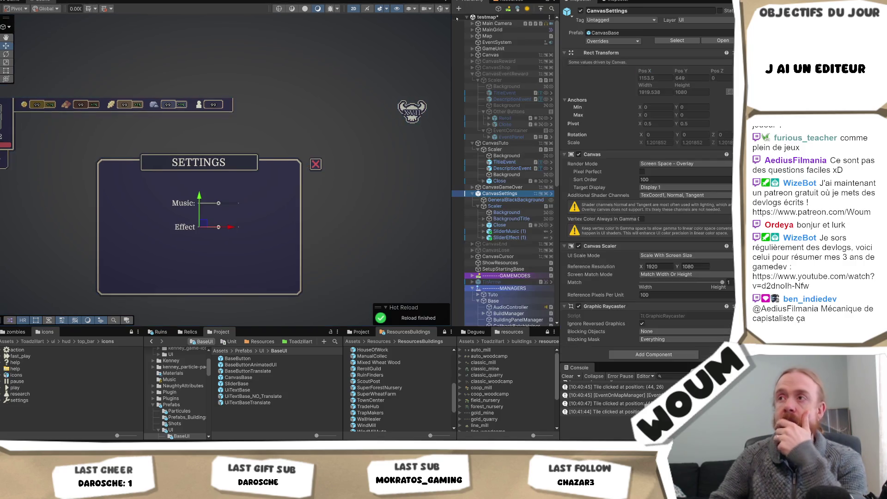
- Rename the slider copies to SliderMusic and SliderEffect
click(507, 232)
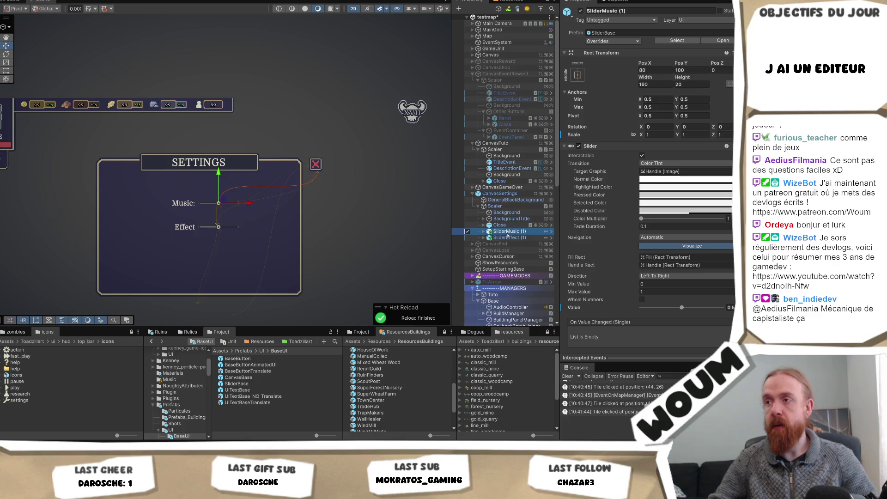
key(Return)
click(529, 239)
click(532, 238)
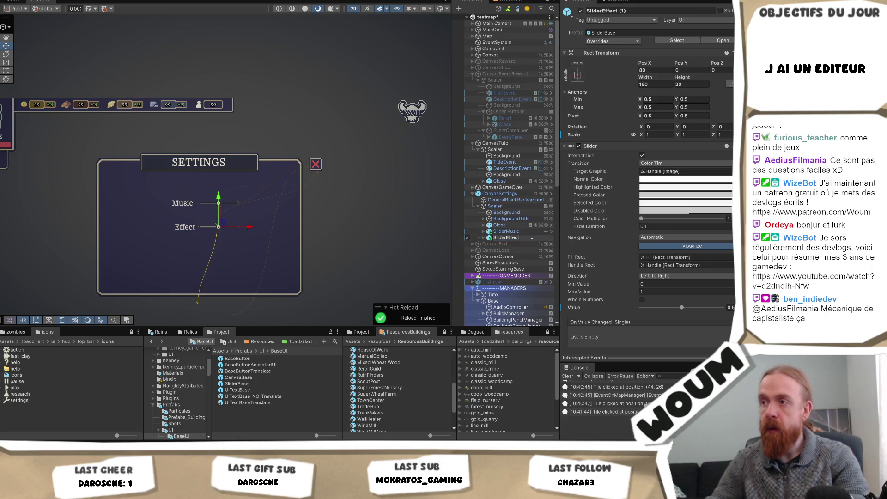
key(Return)
- Assign SliderMusic to Element 0 of SettingsController's Sliders Sound list
scroll(517, 194, down, 5)
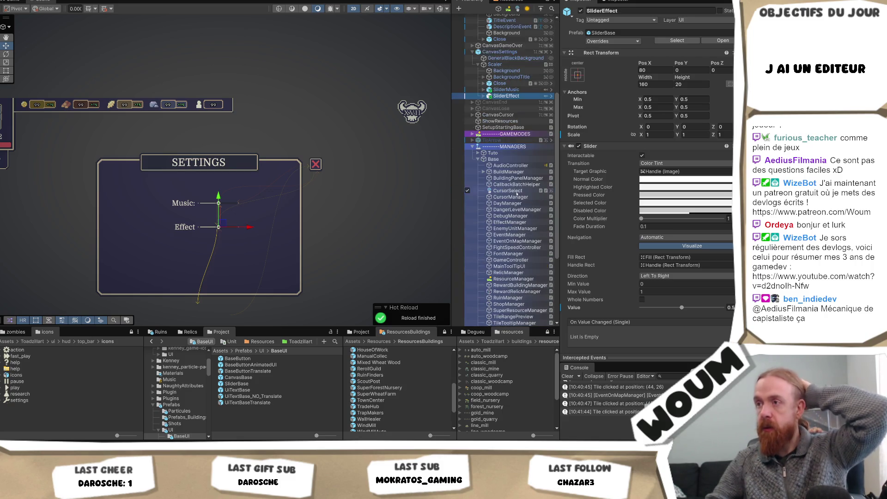
scroll(516, 280, down, 2)
scroll(517, 288, down, 1)
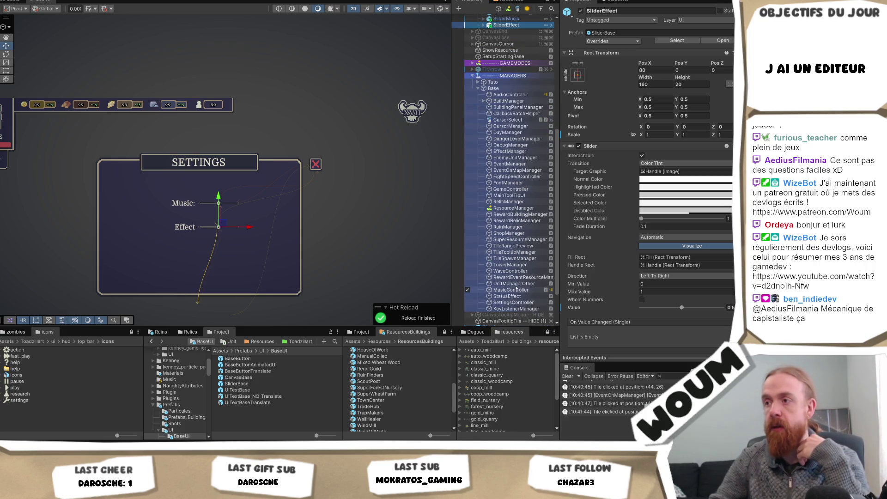
click(511, 303)
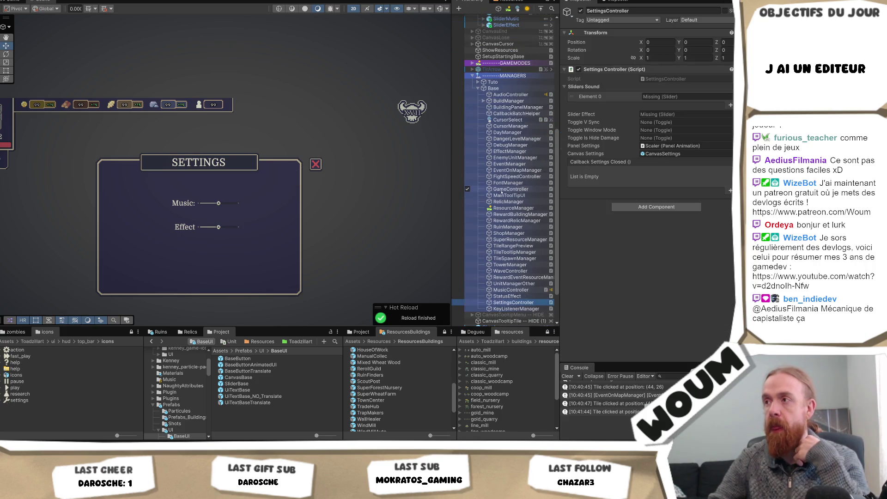
scroll(502, 193, up, 5)
scroll(502, 193, up, 1)
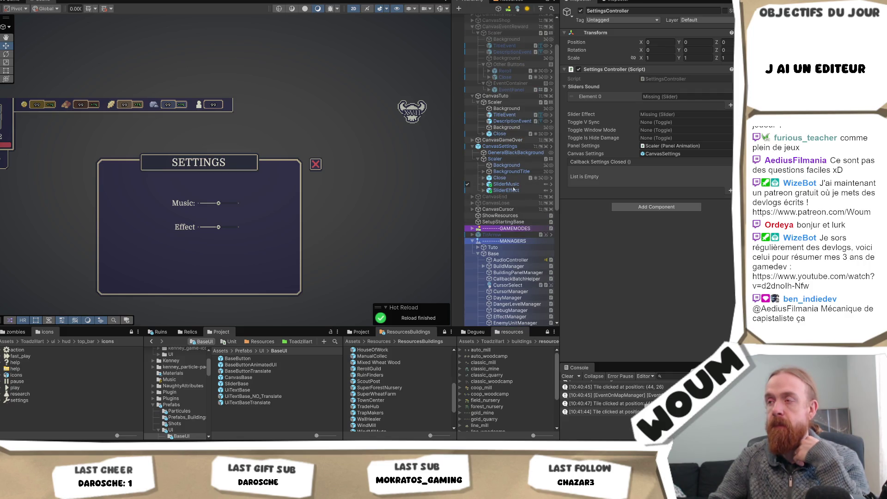
mouse_move(515, 186)
mouse_down()
mouse_move(651, 98)
mouse_move(670, 114)
mouse_up()
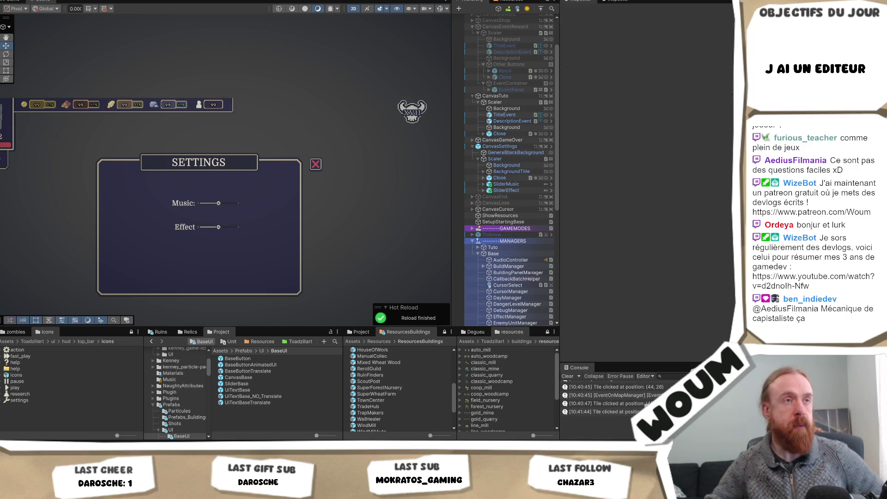
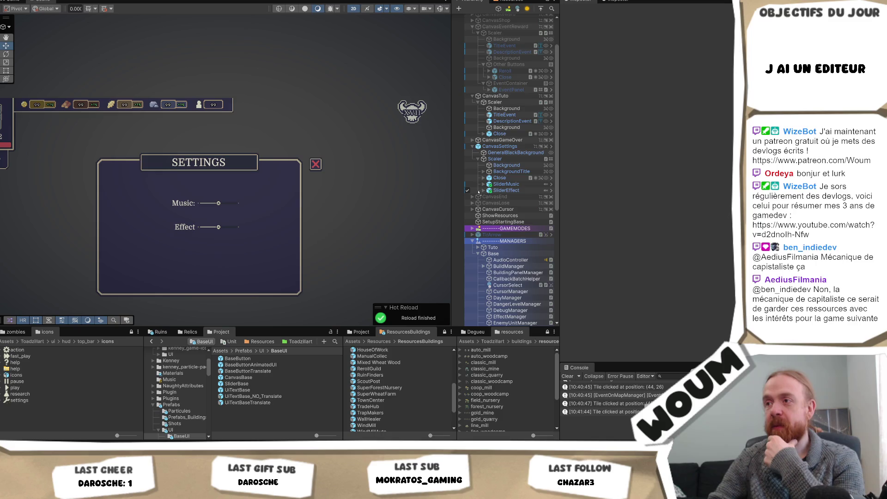
- Add a CanvasBase prefab instance to the Hierarchy and rename it CanvasInfo
drag(479, 196, 477, 197)
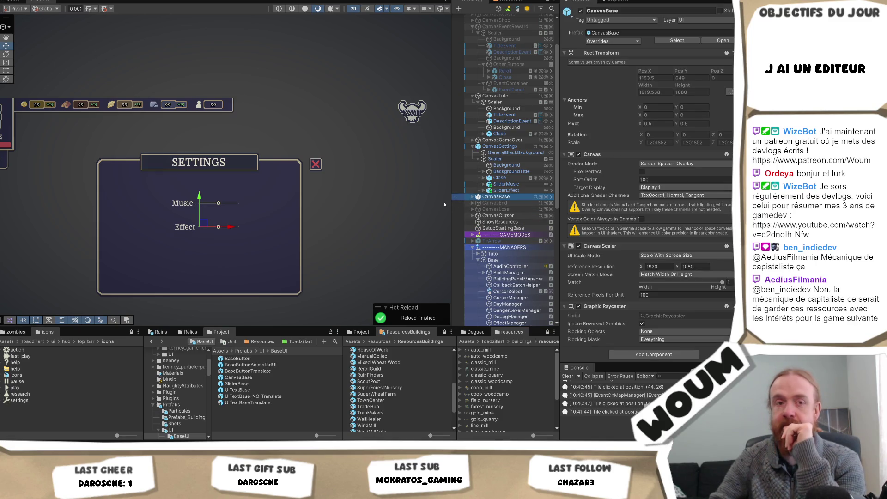
click(473, 197)
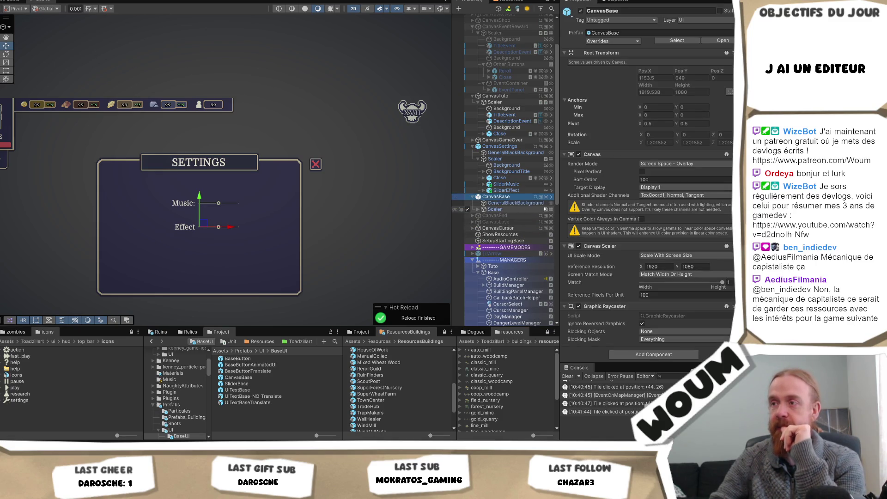
key(F2)
key(End)
key(BackSpace)
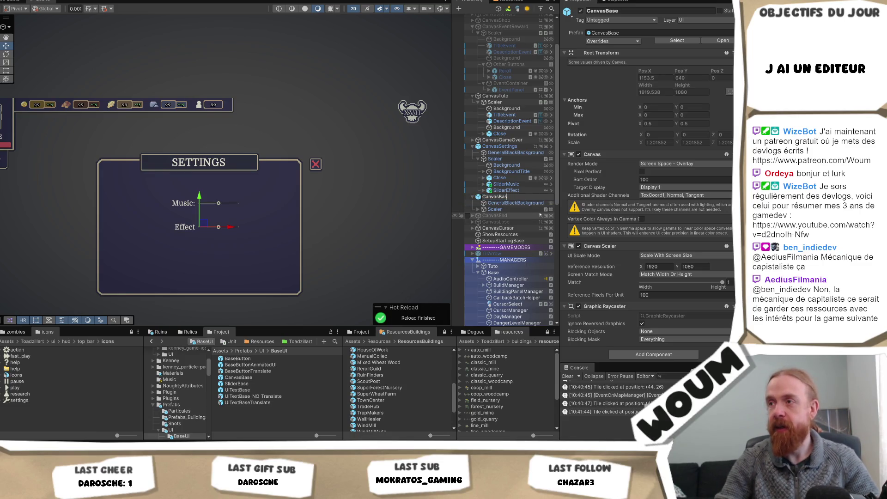
text(Info)
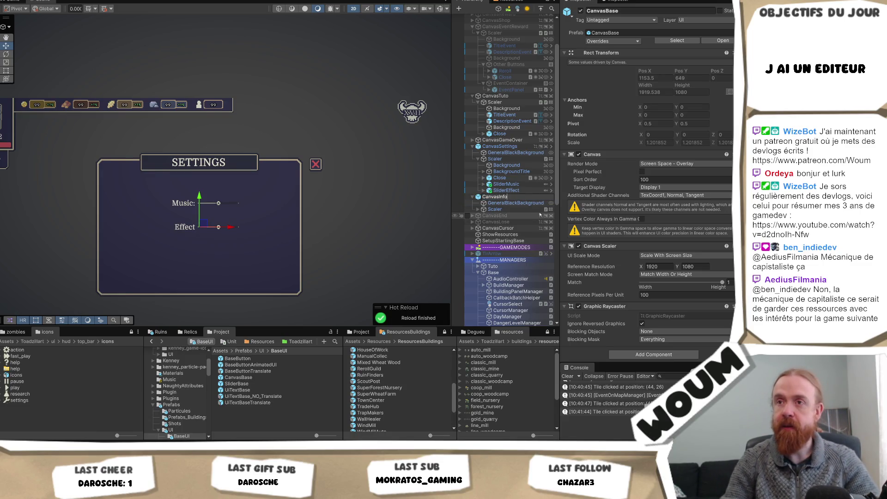
key(Return)
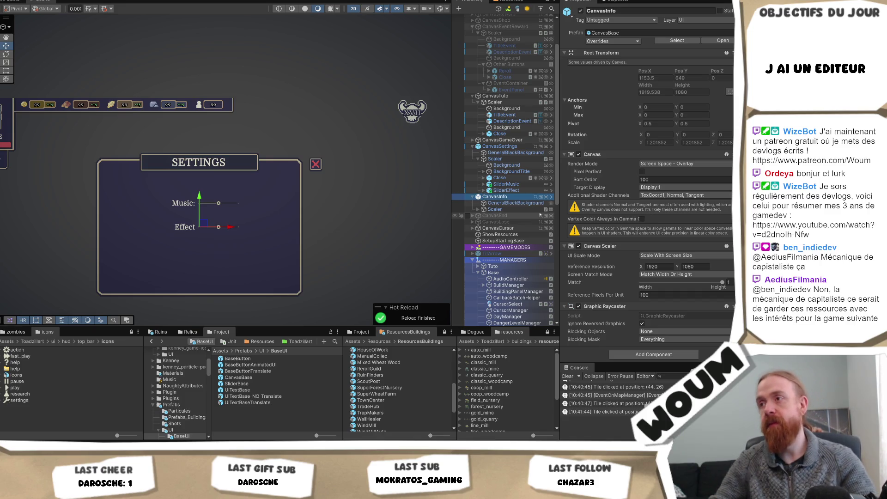
- Expand Scaler > BackgroundTitle, select the Title text, and locate its source prefab
click(478, 210)
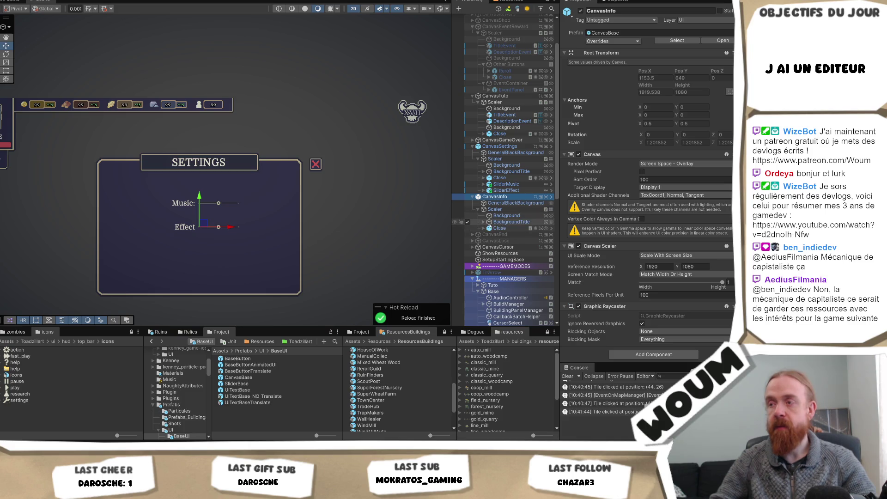
click(484, 222)
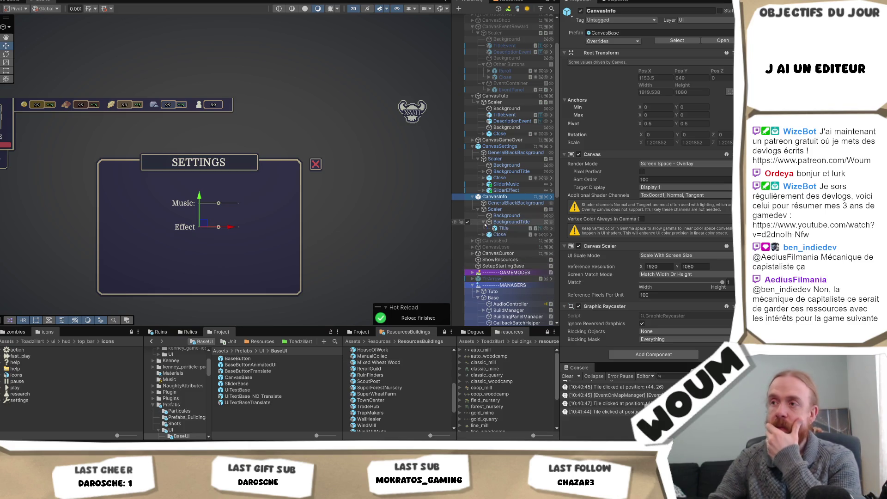
click(500, 229)
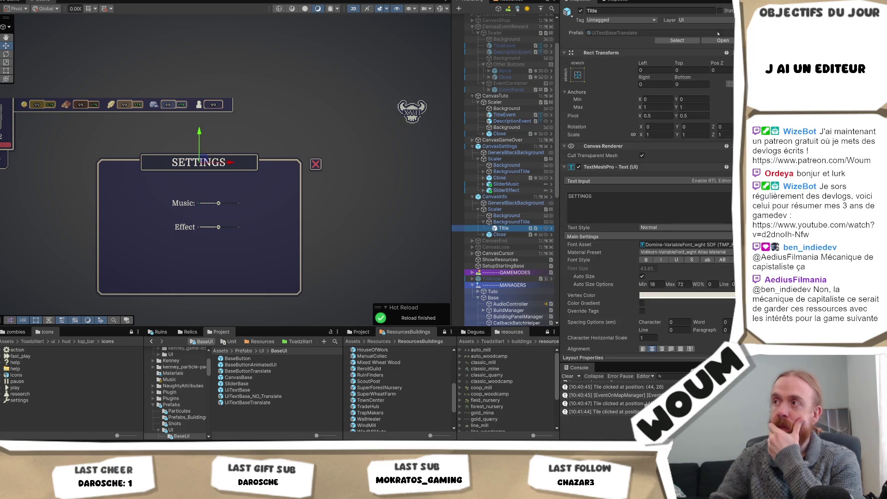
click(691, 41)
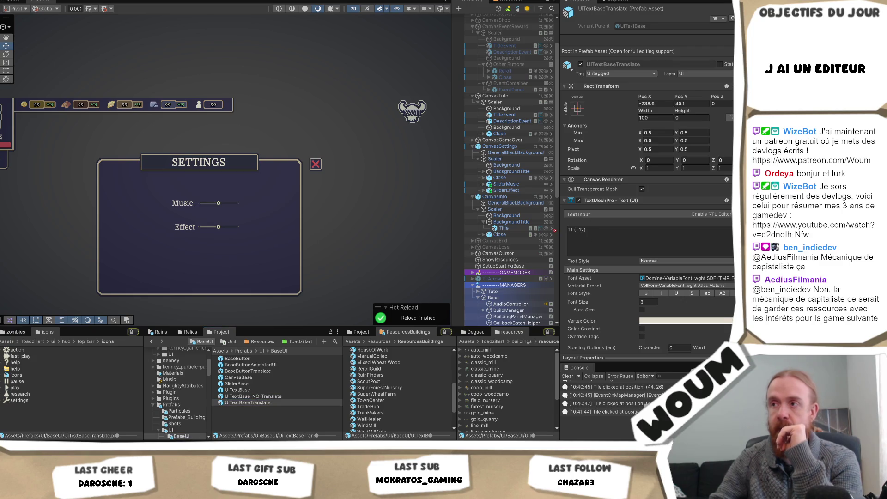
- Drop UiTextBaseTranslate into CanvasInfo and anchor it stretch-stretch to fill the panel
drag(506, 244, 261, 401)
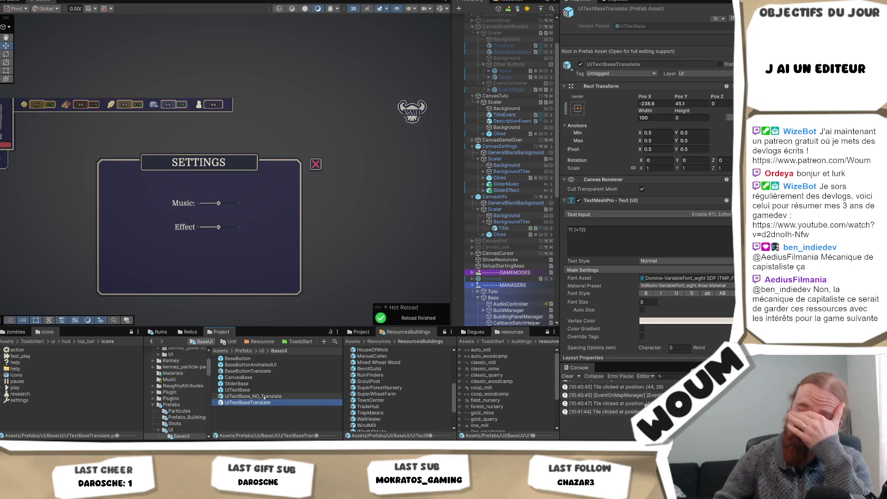
mouse_move(262, 401)
mouse_down()
mouse_move(323, 399)
mouse_move(397, 326)
mouse_move(522, 248)
mouse_move(515, 240)
mouse_up()
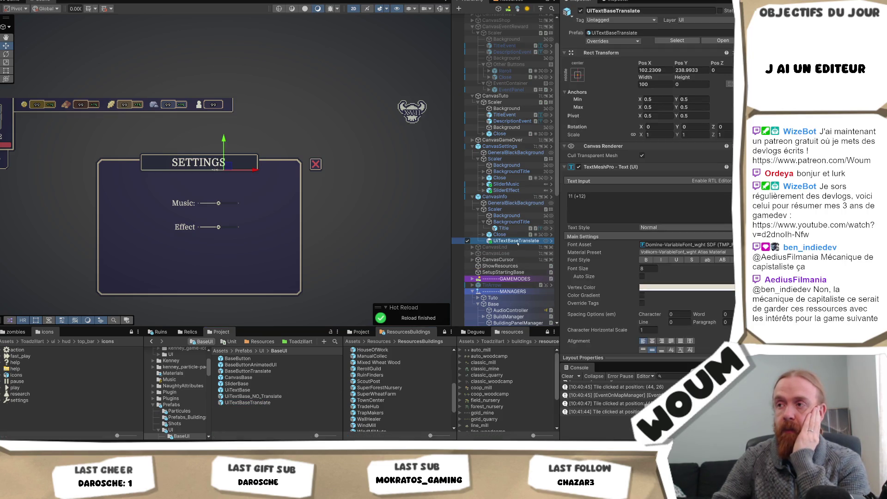
click(578, 75)
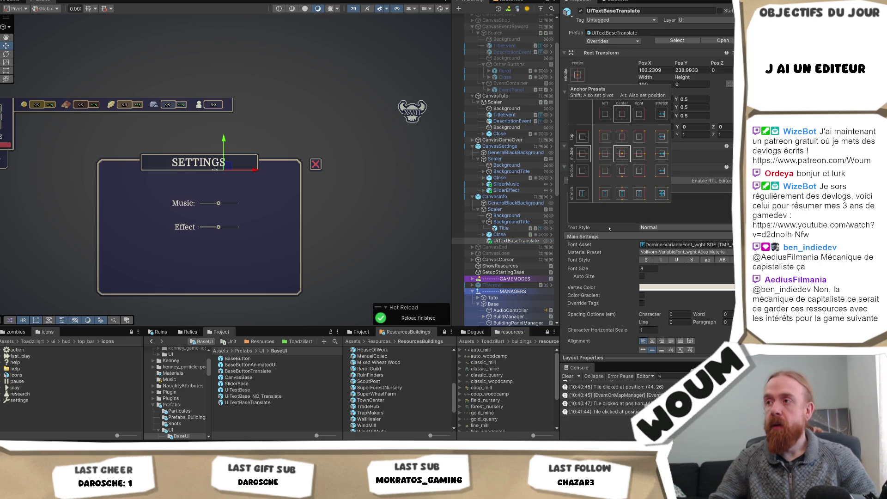
alt+click(664, 198)
click(643, 214)
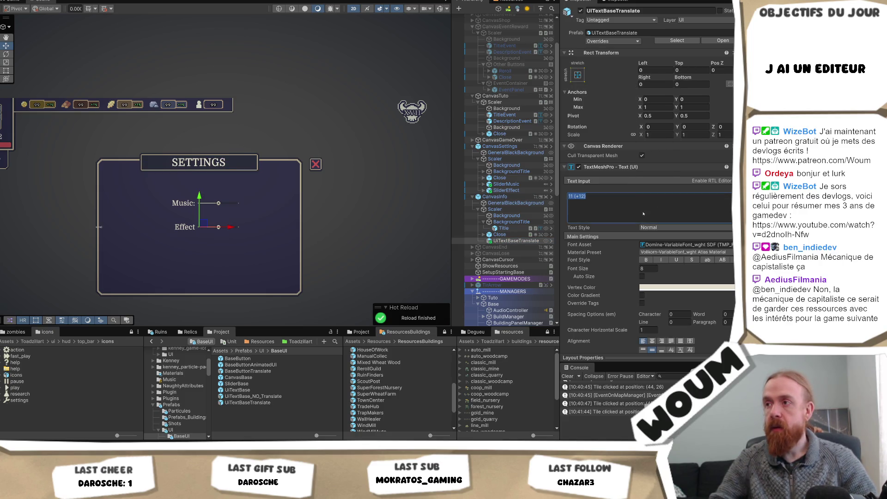
- Enter 'aaaaaaa' as test text, enable Auto Size with max 30, and centre it horizontally
text(a)
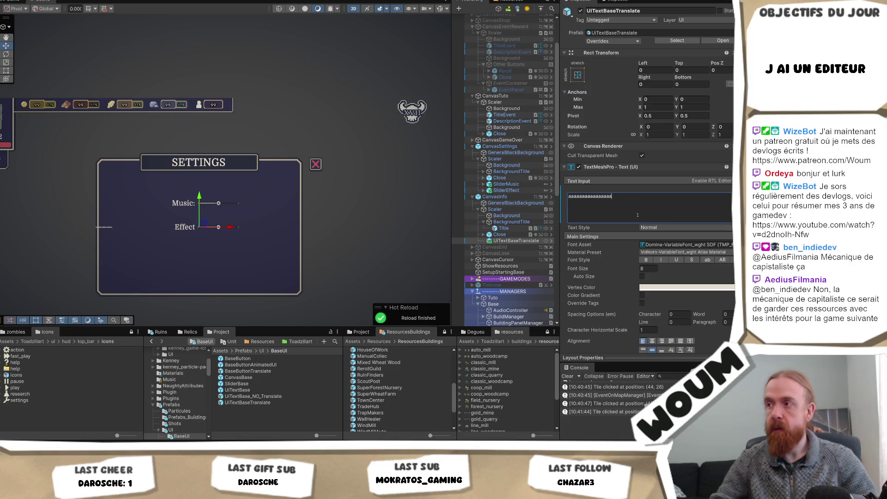
text(aaaaaaaaaaaaaaaa)
click(643, 277)
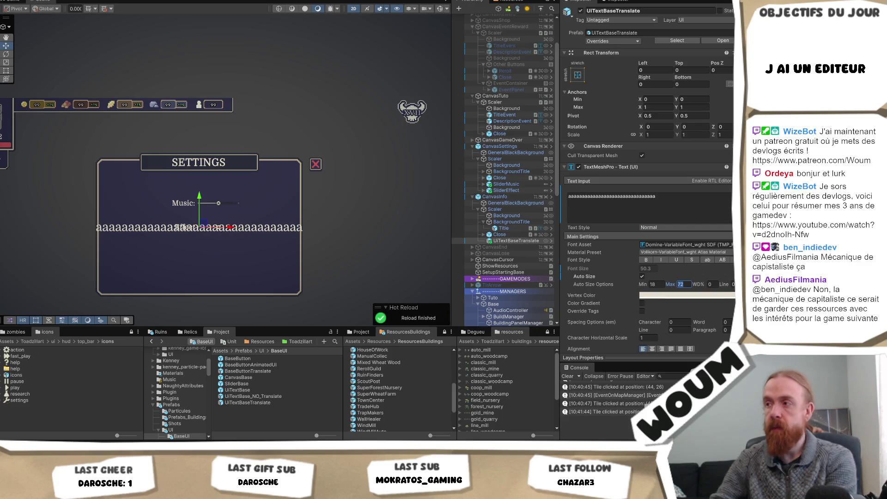
text(30)
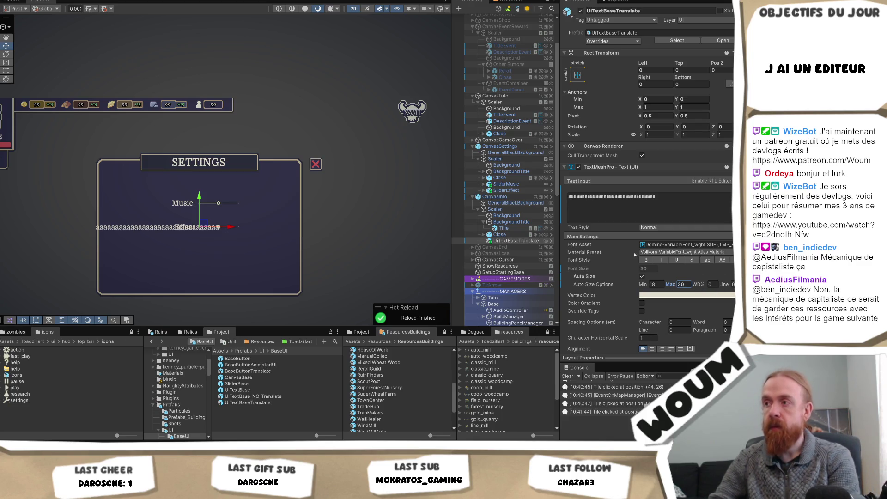
click(652, 349)
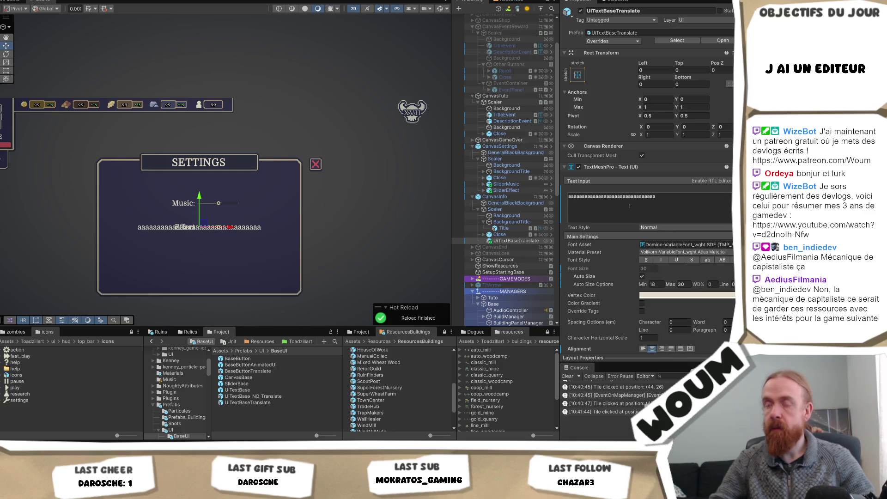
- Hide the CanvasSettings panel from the scene and clear the test text
double_click(615, 196)
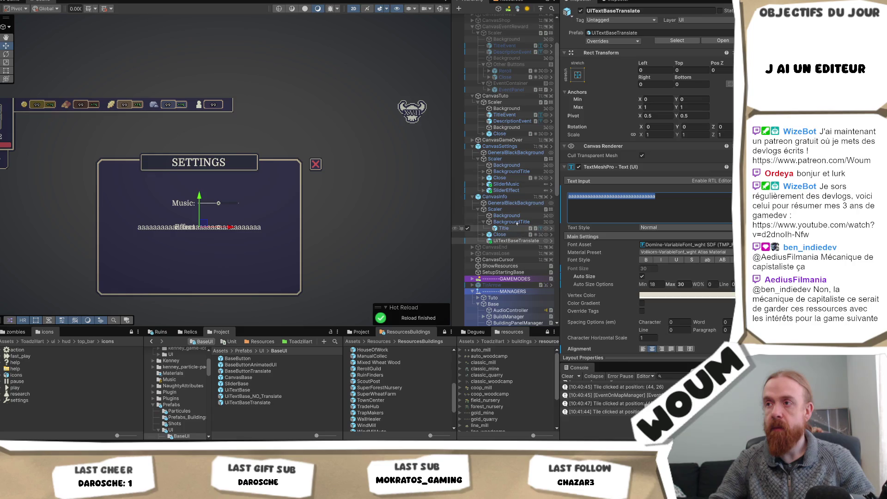
click(500, 146)
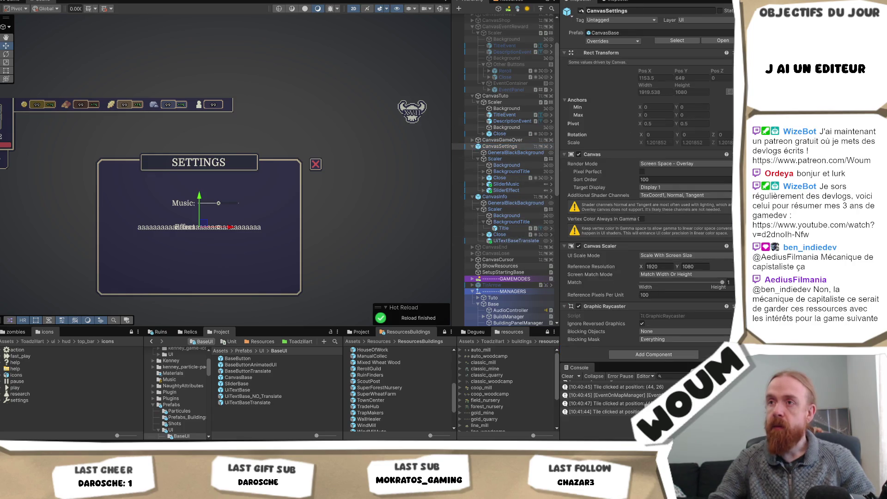
key(alt+shift+a)
click(516, 240)
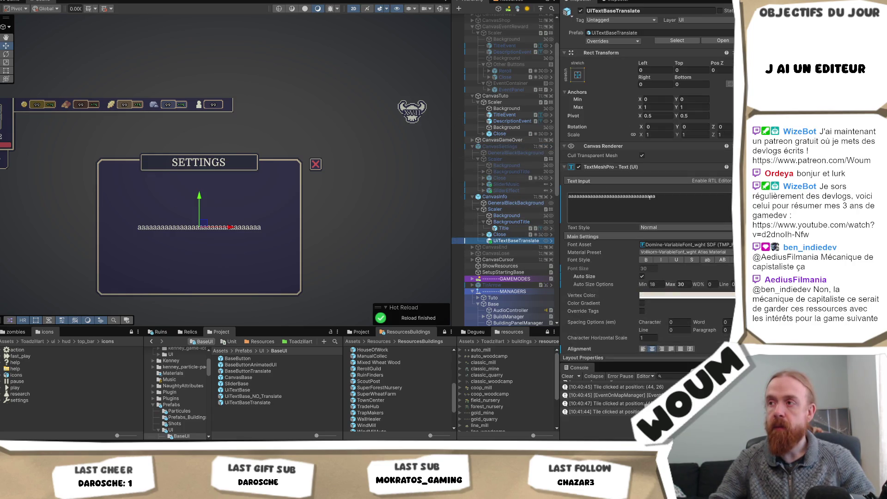
click(673, 200)
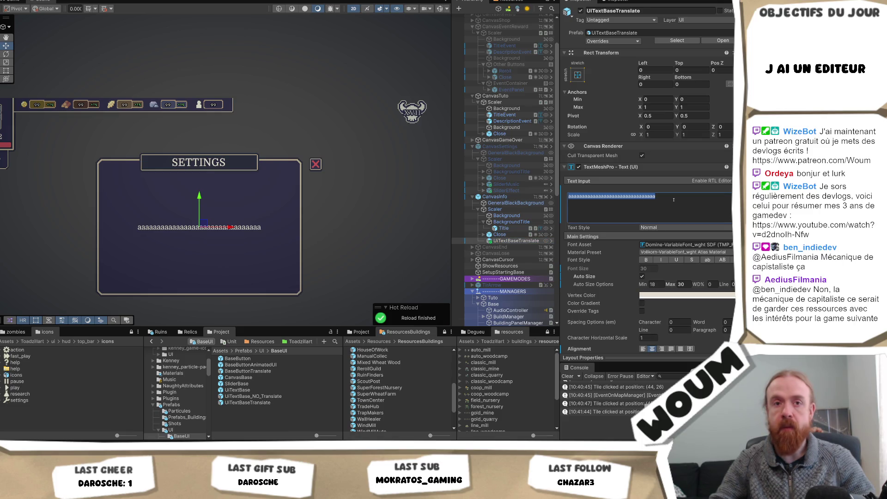
key(BackSpace)
- Type a long line of a's and paste a second copy to lengthen it
text(aaaaaaaaaaaaaaaaaaaaaaaaaaaaaaaaaaaaaaaaaaaaaaaaaaaa)
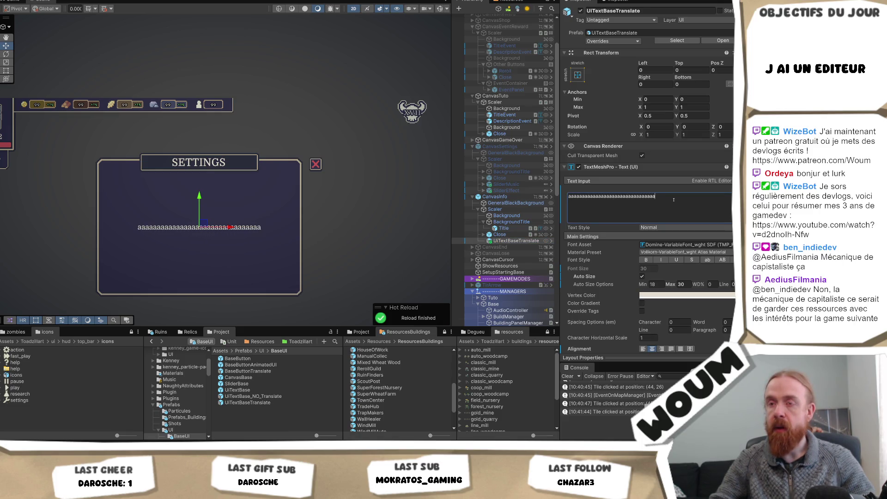
text(aaaaaaaaaaaa)
key(ctrl+a)
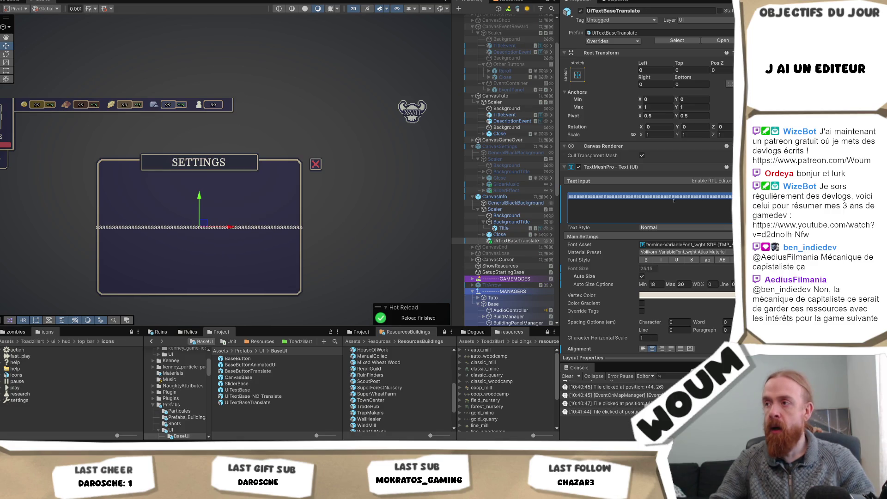
click(691, 196)
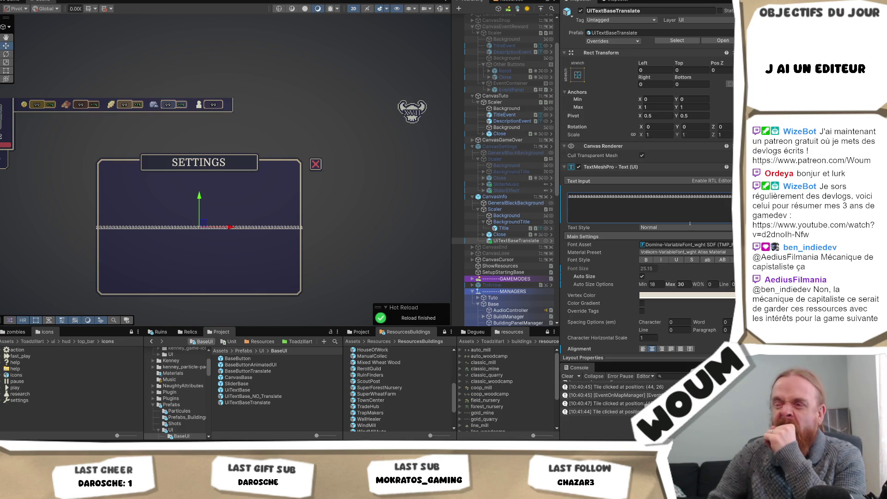
click(696, 211)
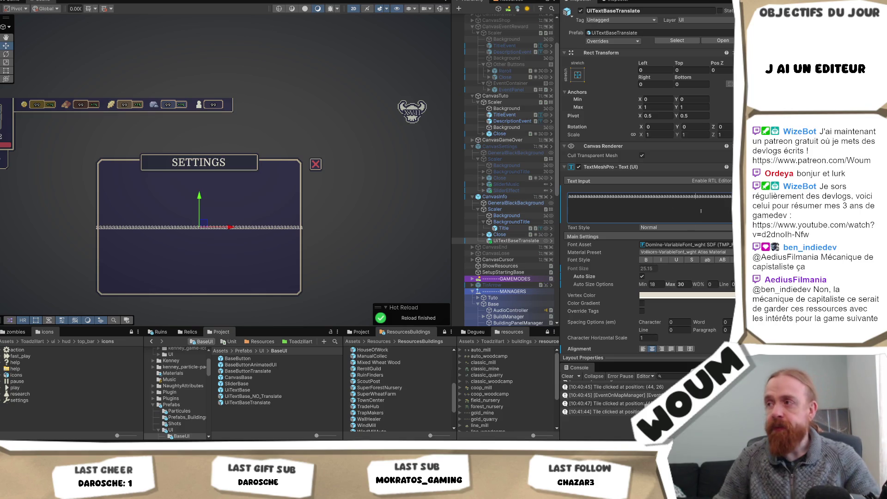
text(a)
double_click(701, 211)
click(701, 211)
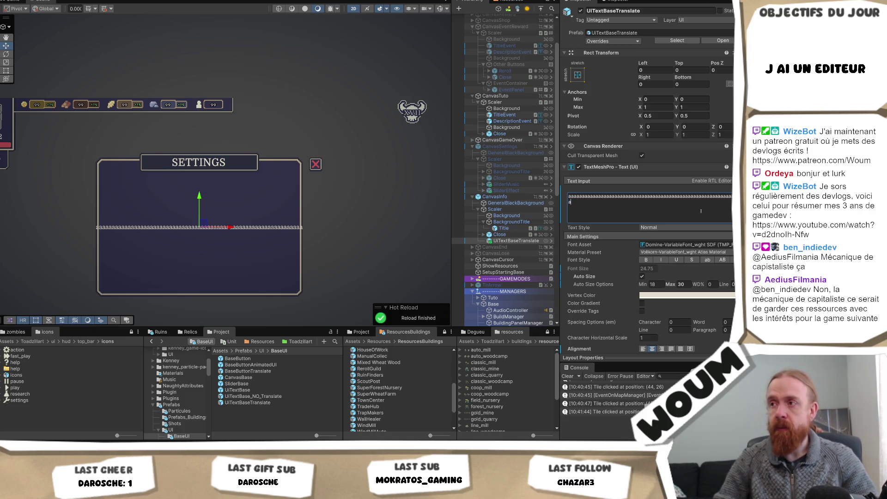
key(ctrl+v)
double_click(701, 212)
click(701, 211)
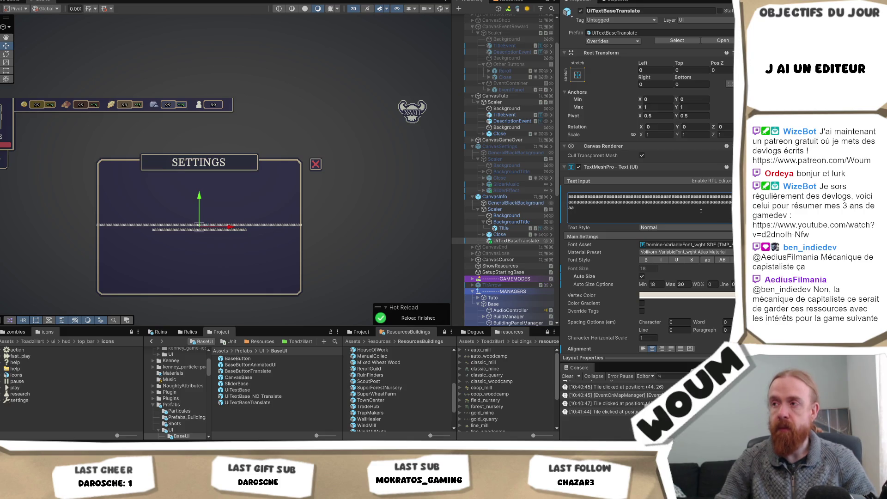
double_click(701, 211)
- Paste several more copies until the placeholder spans multiple lines
key(ctrl+v)
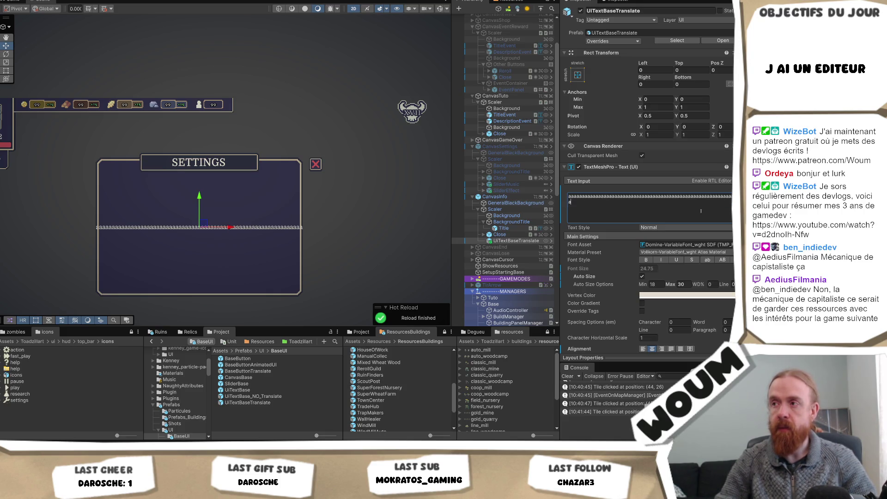
key(ctrl+v)
key(ctrl+v)
key(ctrl+v)
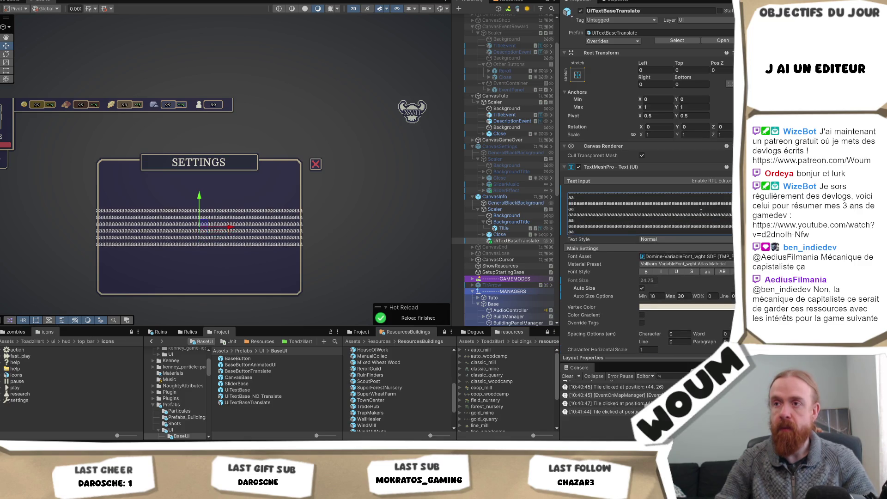
key(ctrl+z)
click(701, 211)
key(ctrl+v)
key(ctrl+v)
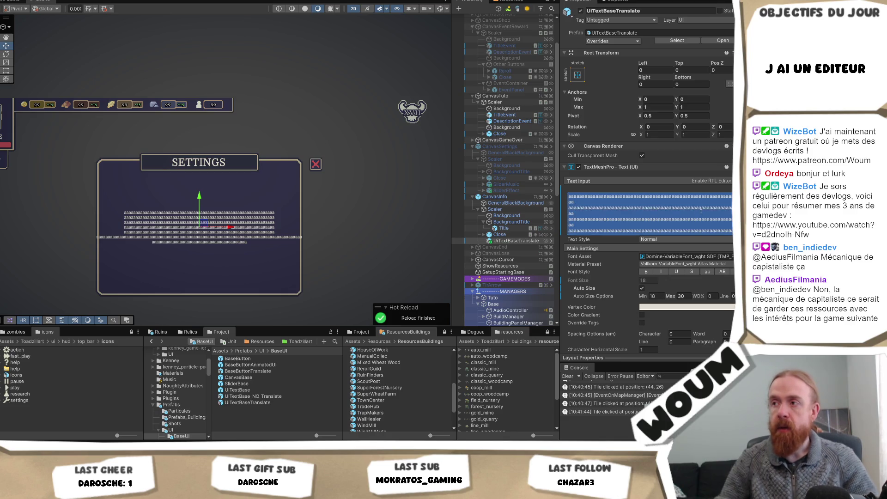
key(ctrl+v)
key(ctrl+v)
key(ctrl+v)
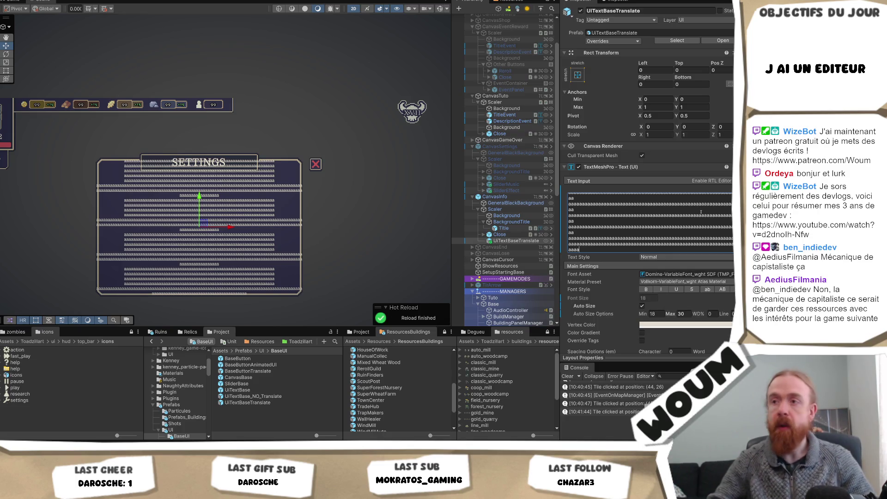
scroll(596, 265, down, 10)
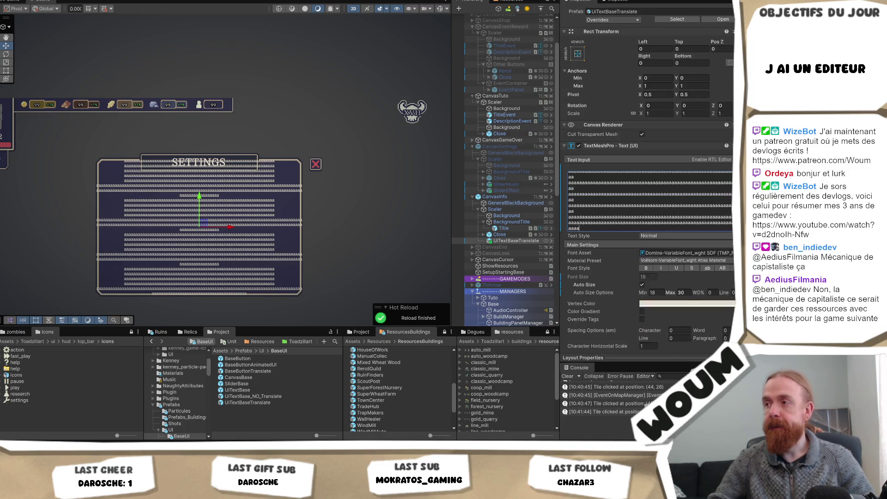
- In Extra Settings, set the top margin to 120 and the bottom margin to 20
click(596, 247)
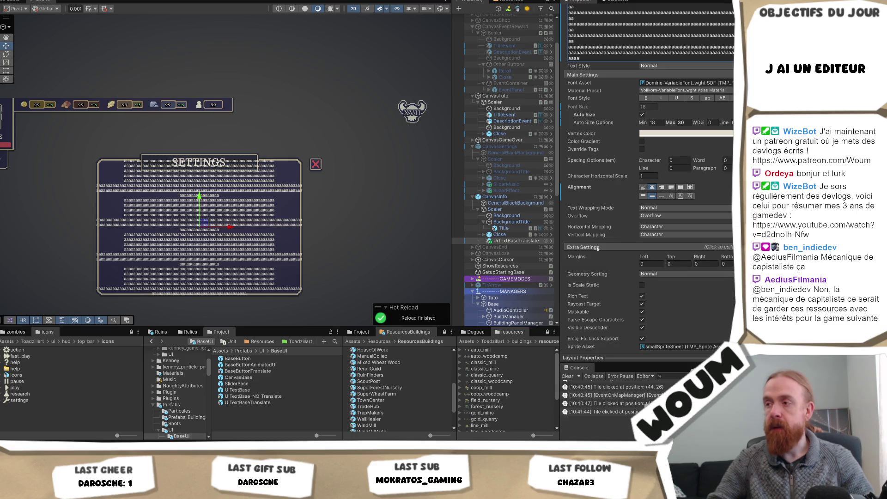
click(690, 264)
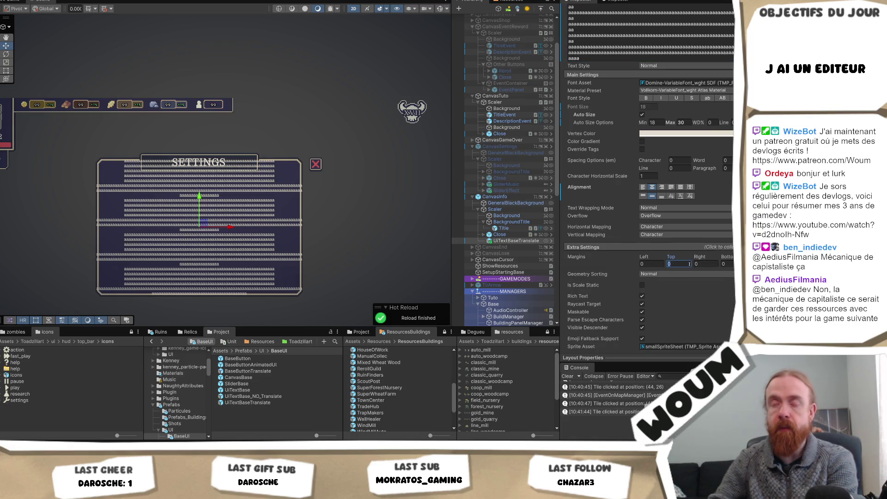
text(100)
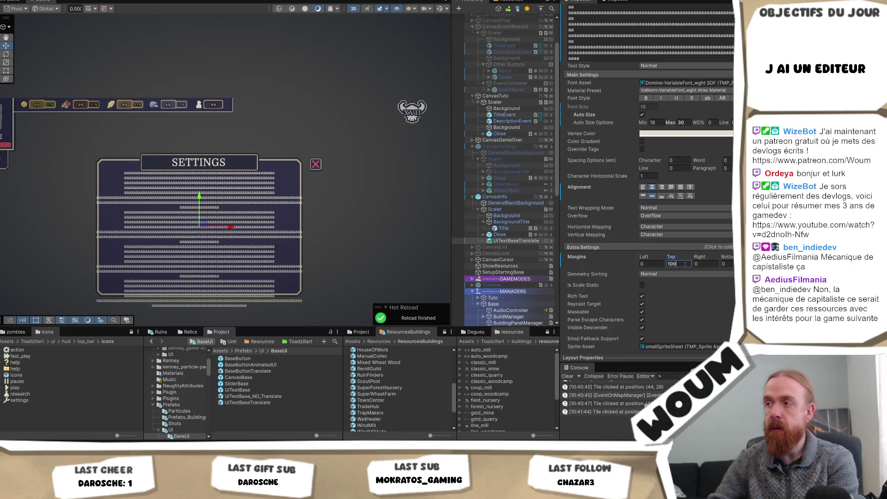
drag(665, 256, 708, 260)
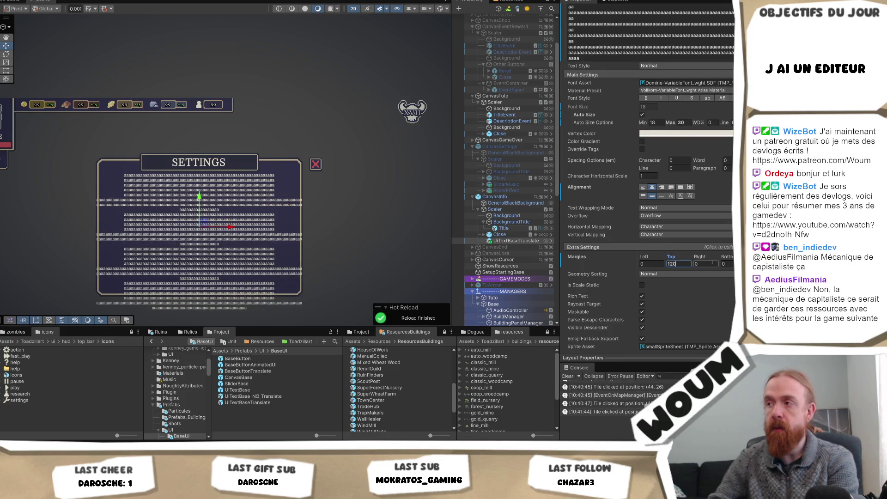
key(Tab)
text(20)
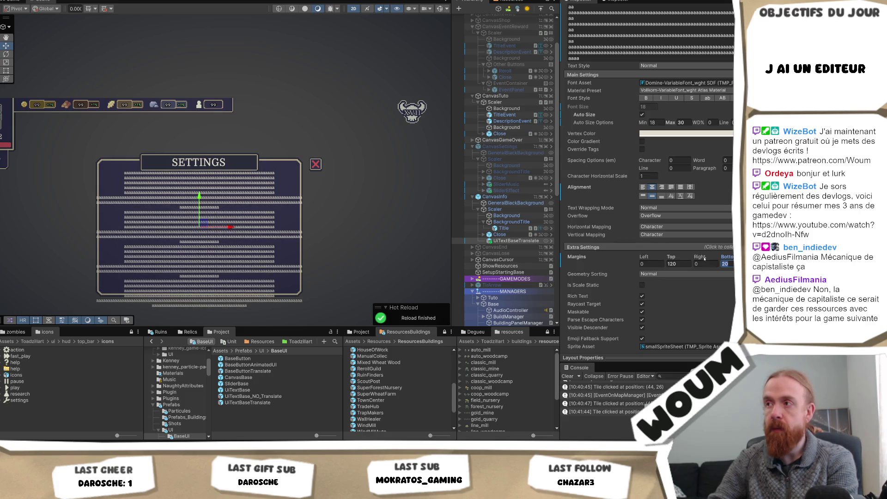
- Lower the auto-size minimum to 8 and the bottom margin to 10, then undo one change
click(653, 123)
text(5)
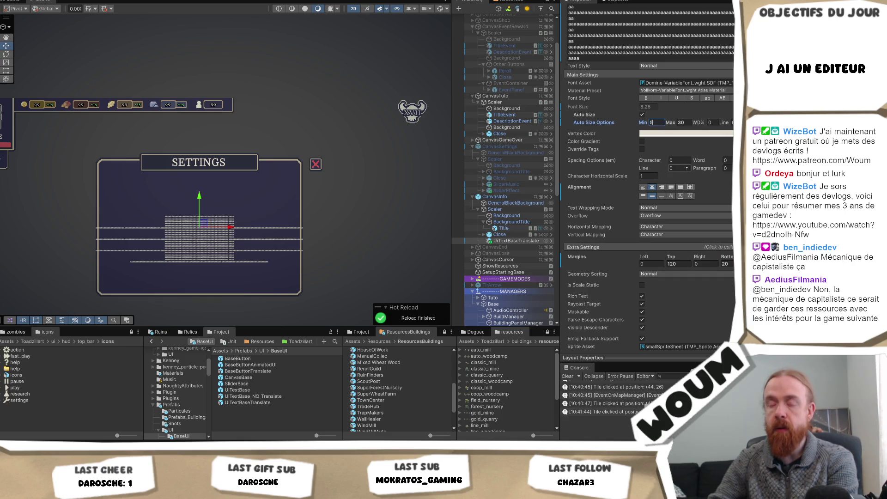
click(727, 264)
text(10)
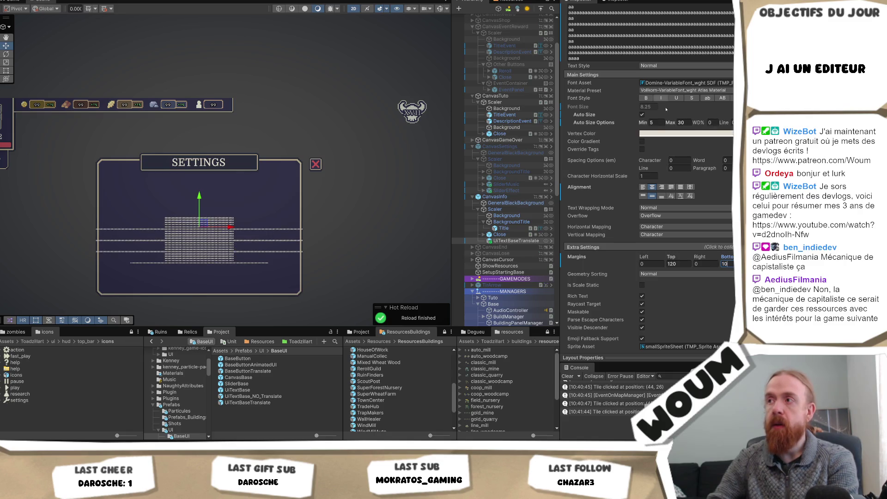
click(662, 123)
text(8)
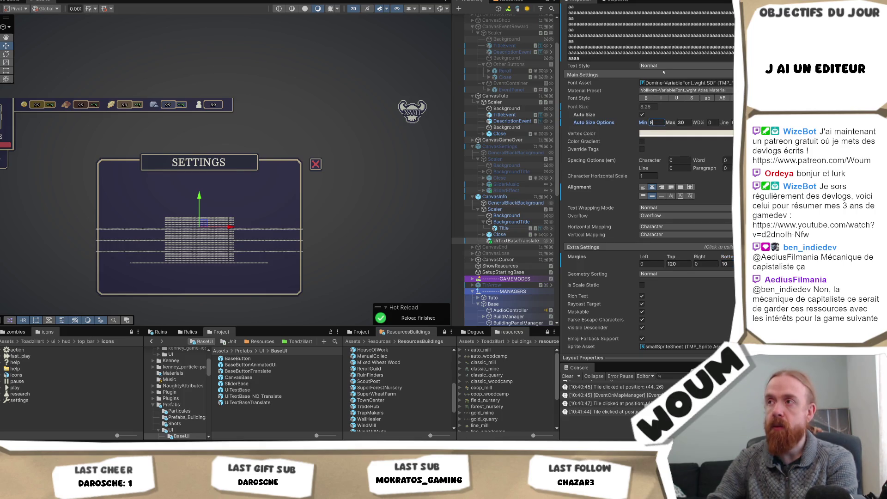
key(ctrl+z)
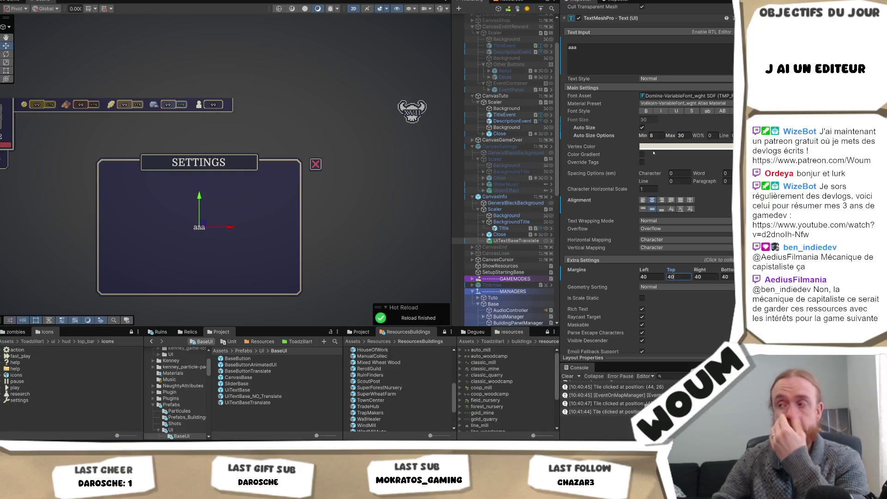
- Stack sixteen 'aaa' lines in the text to test auto-size shrinking
click(633, 60)
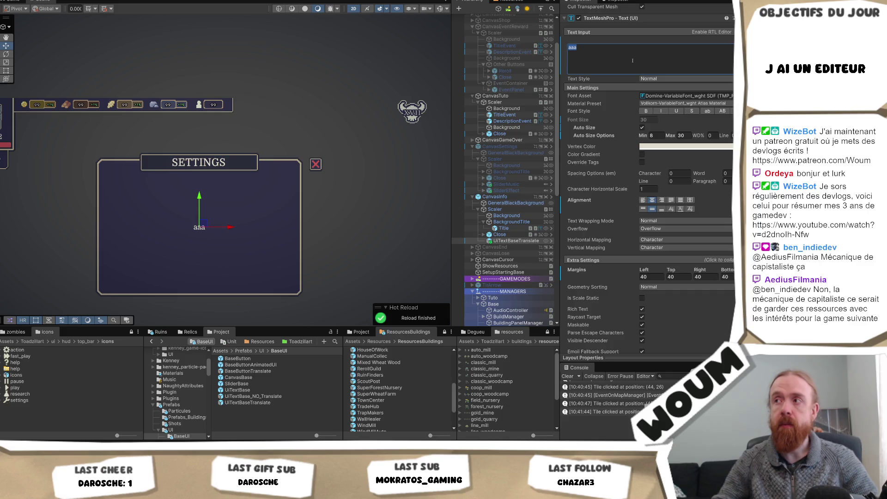
text(aaa)
key(Return)
text(aaa)
key(Return)
key(ctrl+z)
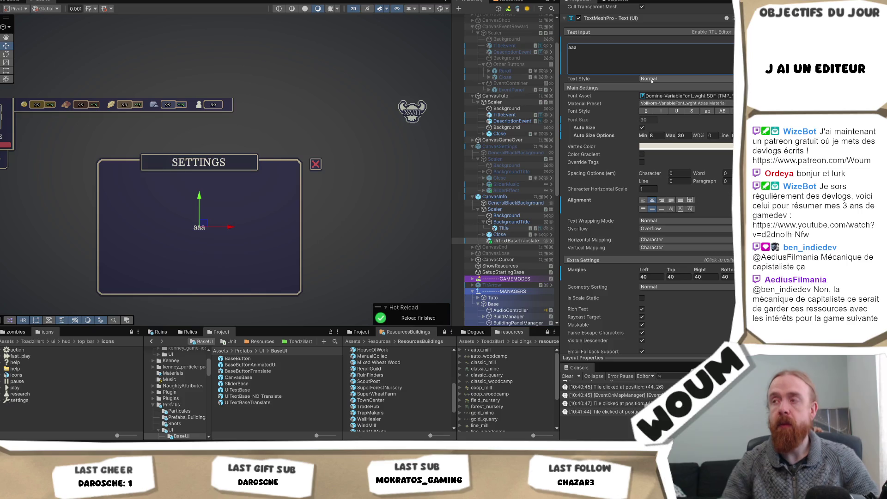
text(aaa)
key(Return)
text(aaa)
key(Return)
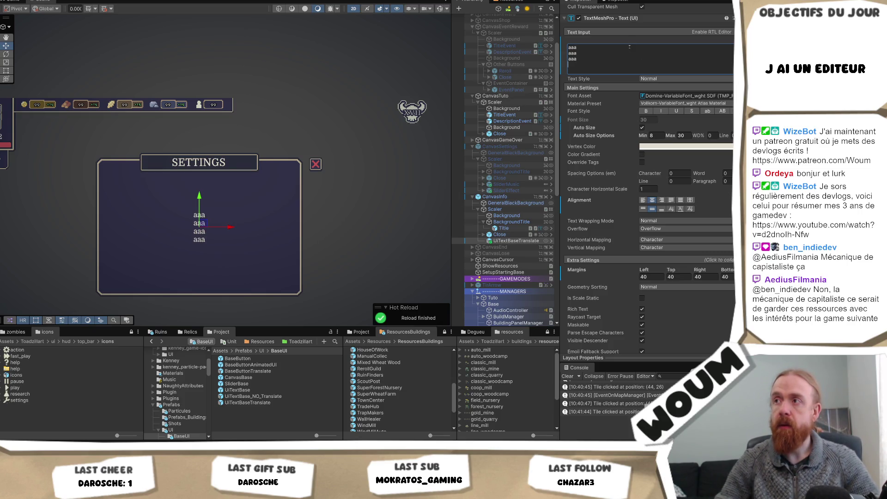
text(aaa)
key(Return)
text(aaa)
key(Return)
text(aaa)
key(Return)
text(aaa)
key(Return)
text(aaa)
key(Return)
text(aaa)
key(Return)
text(aaa)
key(Return)
text(aaa)
key(Return)
text(aaa)
key(Return)
text(aaa)
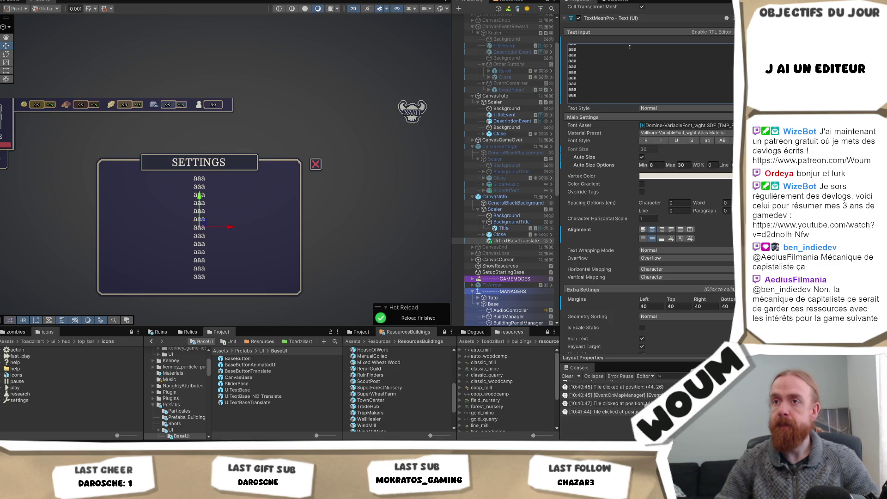
key(Return)
text(aaa)
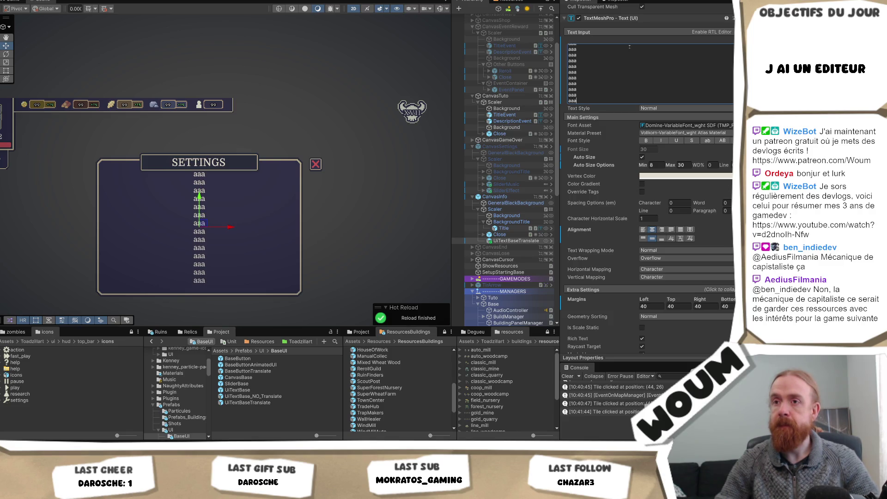
click(623, 54)
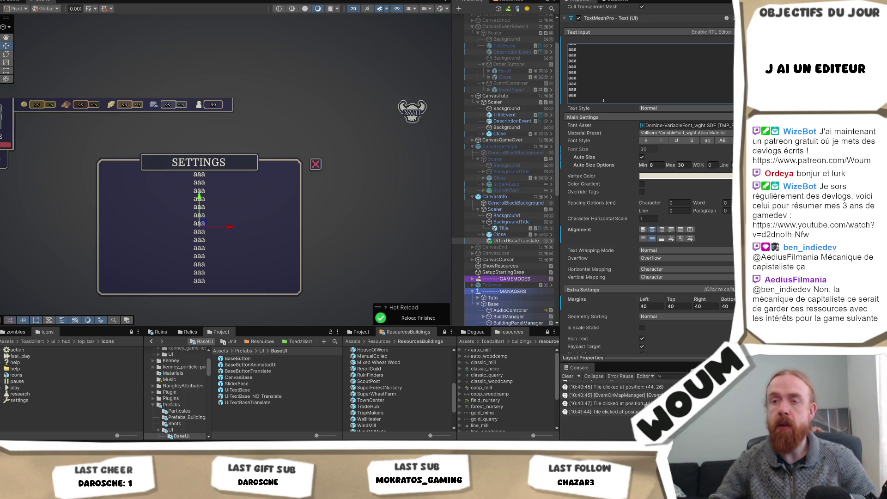
key(Return)
text(aaa)
key(Return)
text(aaa)
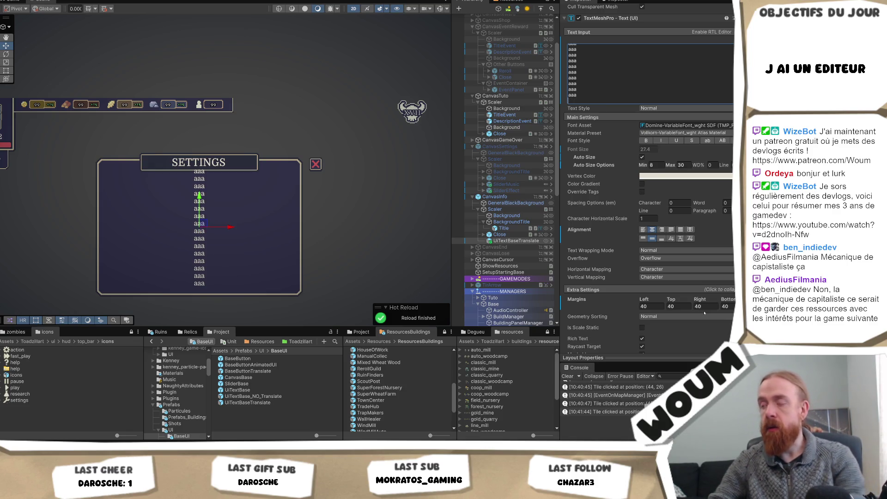
- Set the top and bottom margins to 60 and delete all the placeholder text
click(670, 307)
text(60)
click(725, 306)
text(60)
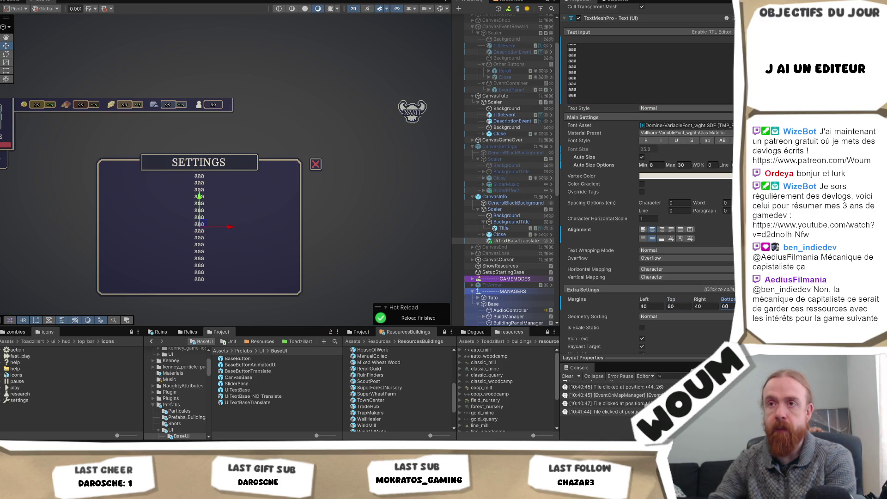
click(650, 306)
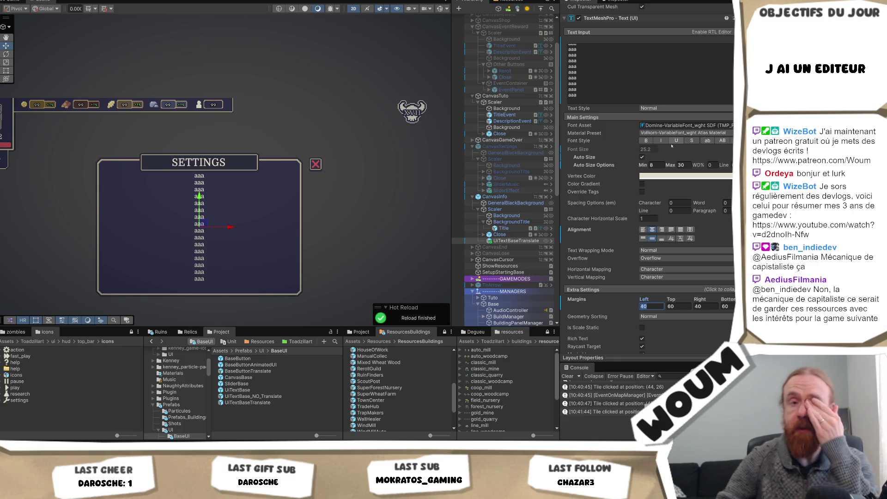
click(658, 71)
key(BackSpace)
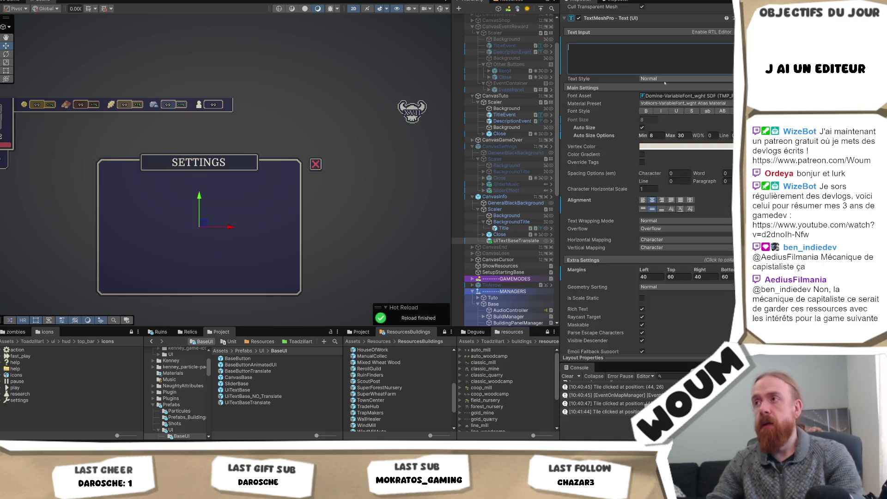
- Rename the new text object to TextInfo
click(511, 240)
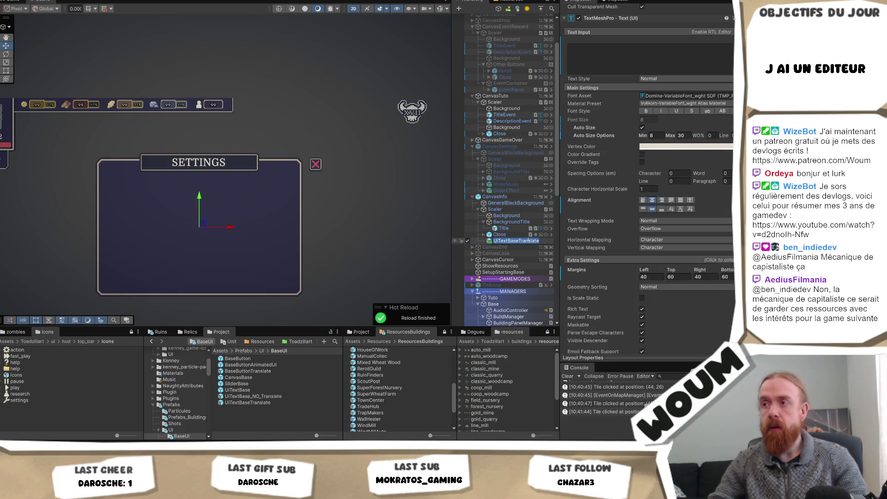
text(TextInfo)
key(Return)
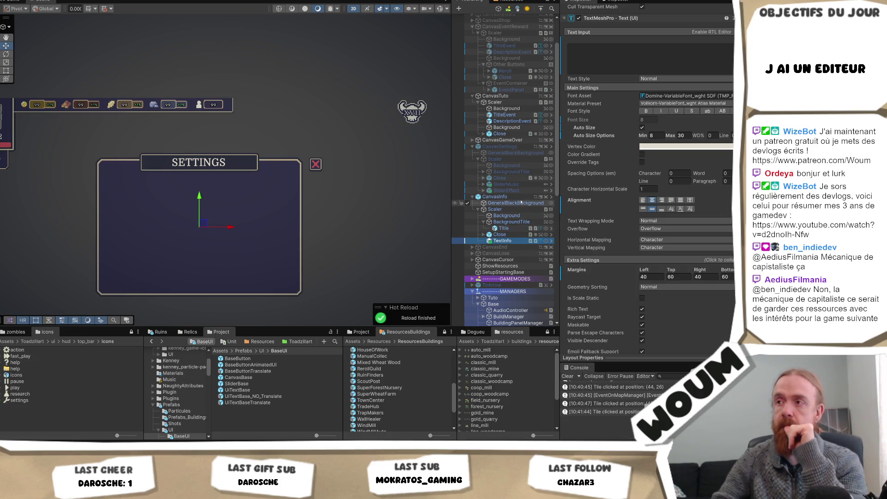
- Inspect CanvasInfo's background, panel image and SETTINGS Title, then reselect TextInfo
click(513, 196)
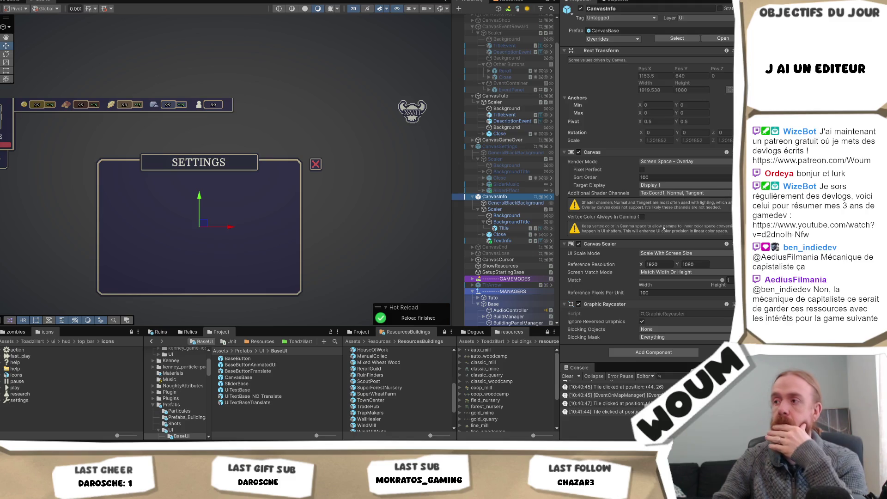
click(509, 203)
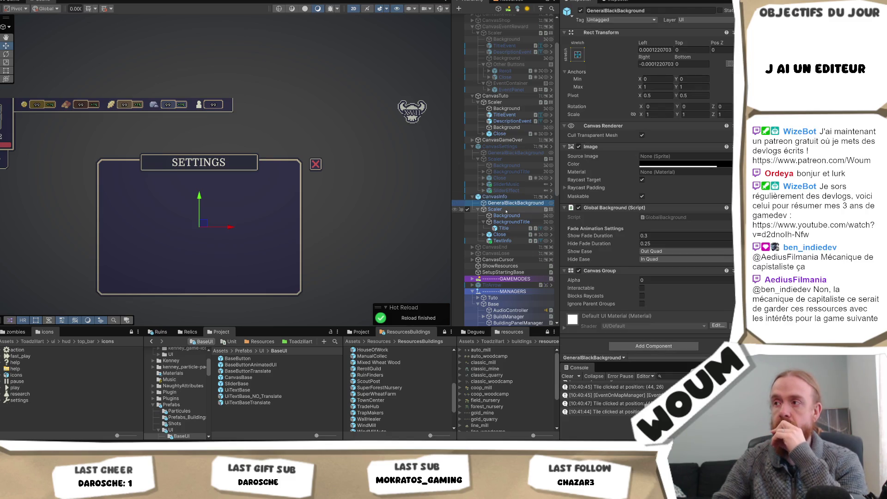
click(508, 222)
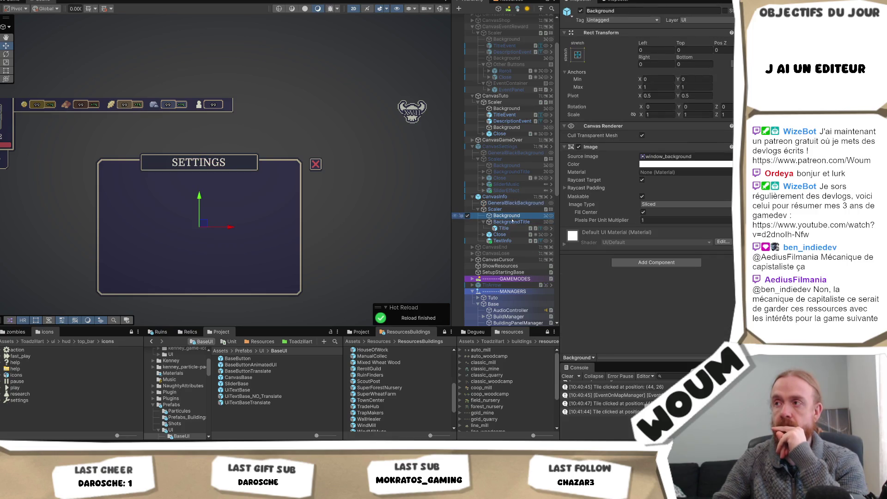
click(505, 229)
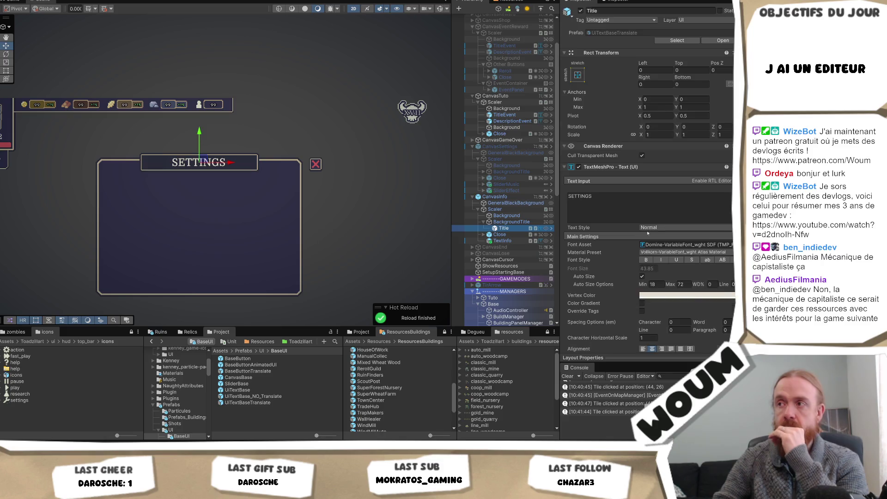
scroll(646, 237, down, 10)
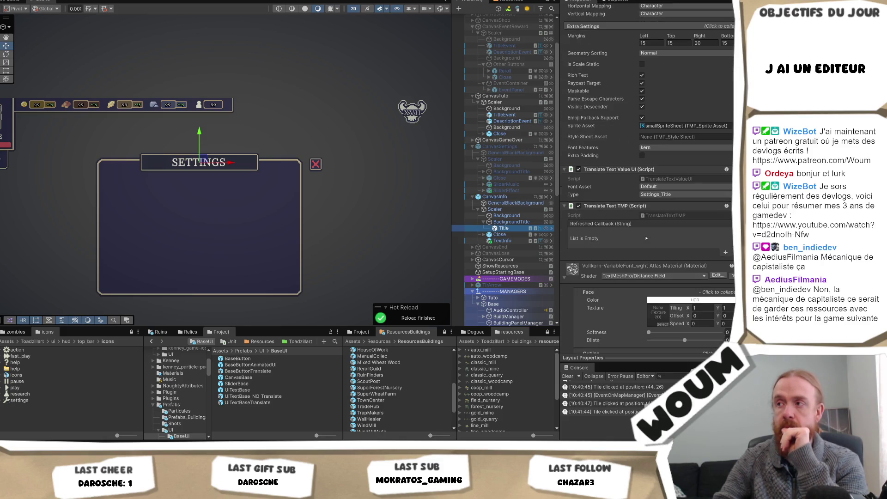
double_click(504, 240)
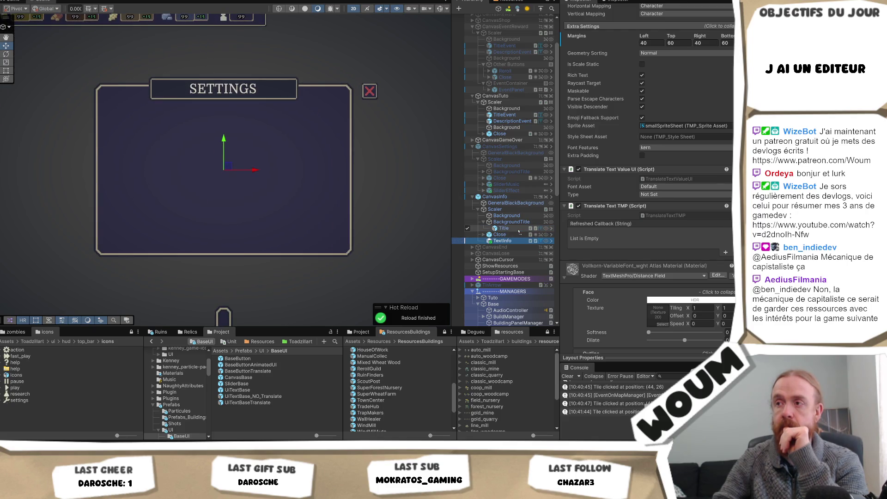
- Nest TextInfo under Title and compare the TextMeshPro components of Title and TextInfo
drag(518, 232, 521, 232)
click(507, 228)
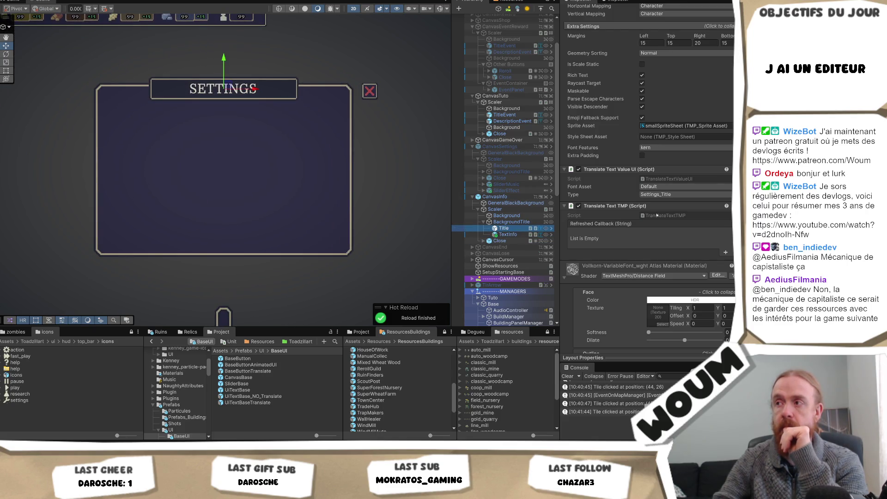
scroll(666, 185, up, 5)
scroll(675, 207, up, 5)
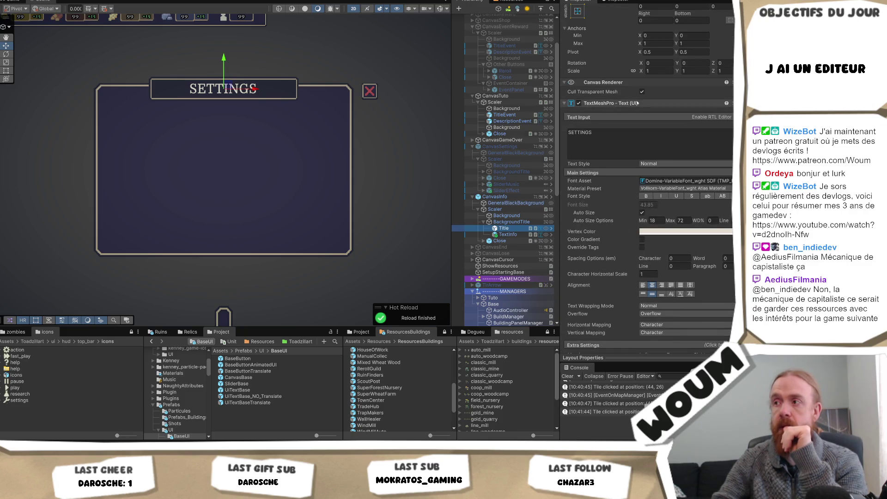
right_click(638, 103)
key(Escape)
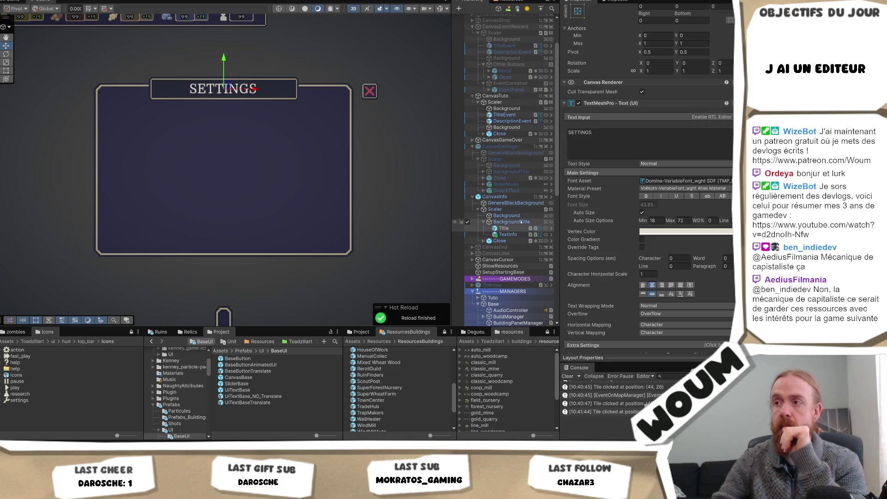
click(508, 234)
right_click(640, 103)
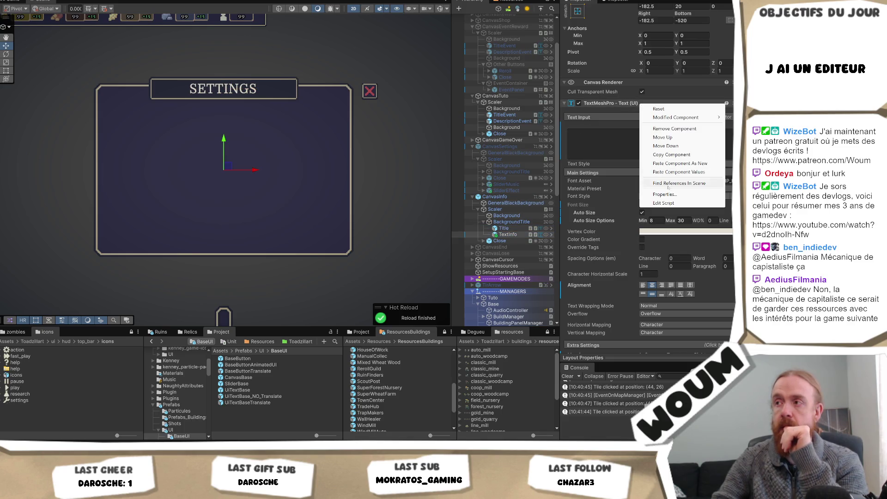
click(512, 228)
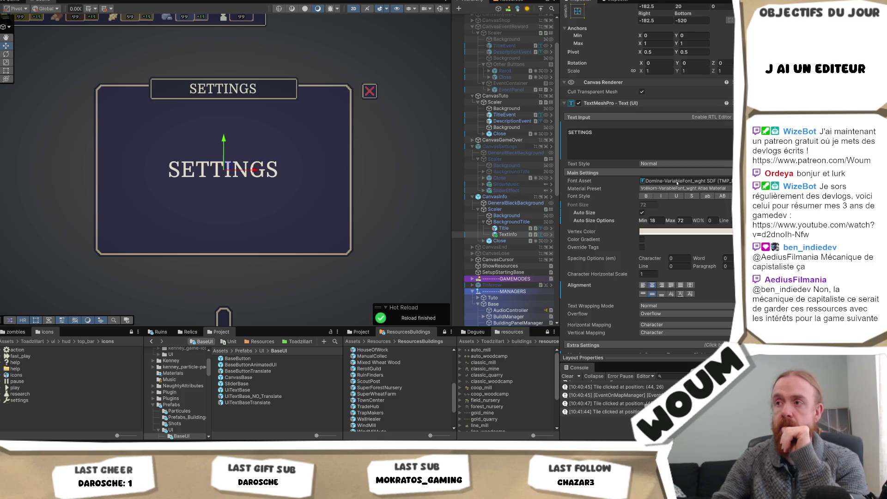
- Copy Title's Rect Transform and paste its component values onto TextInfo
click(511, 229)
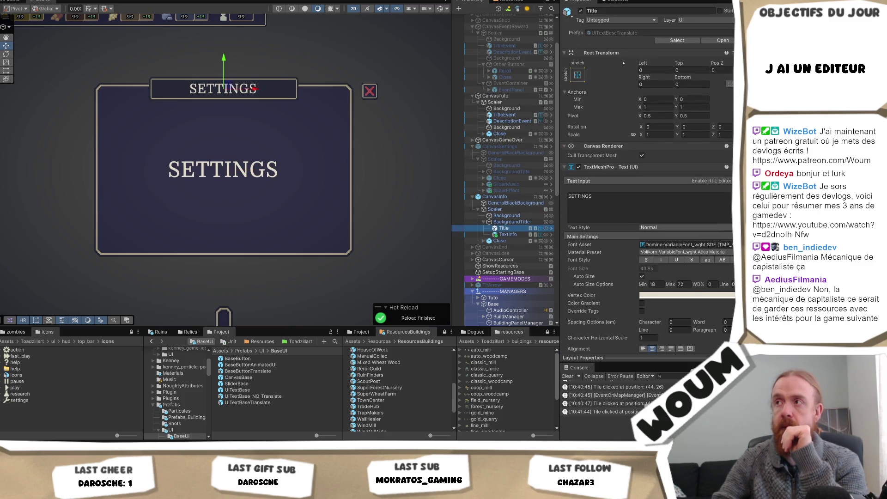
right_click(613, 51)
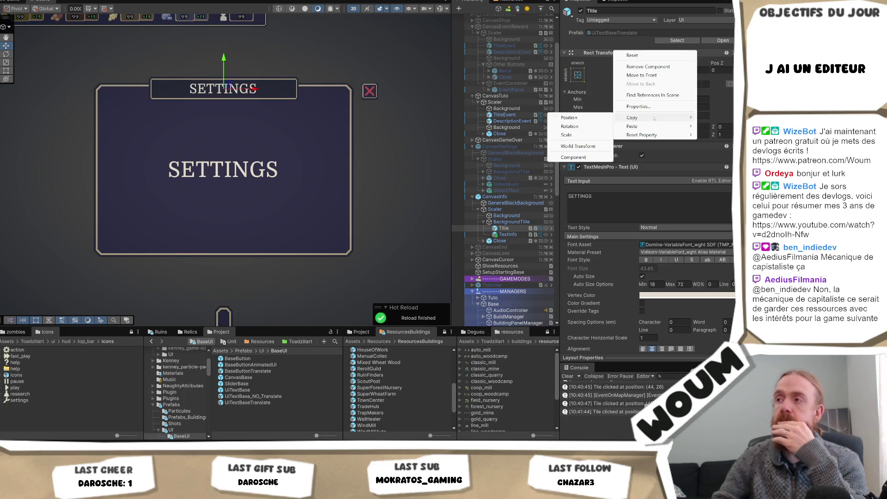
mouse_move(668, 126)
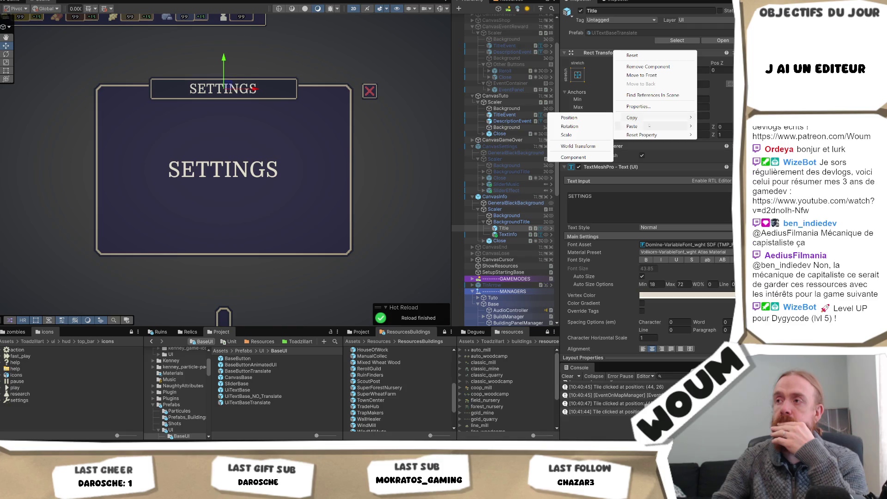
click(590, 157)
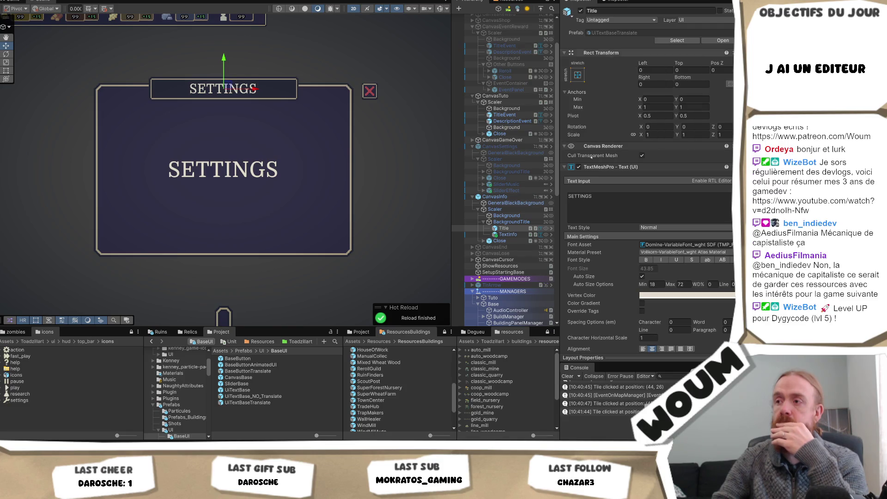
click(508, 234)
right_click(598, 53)
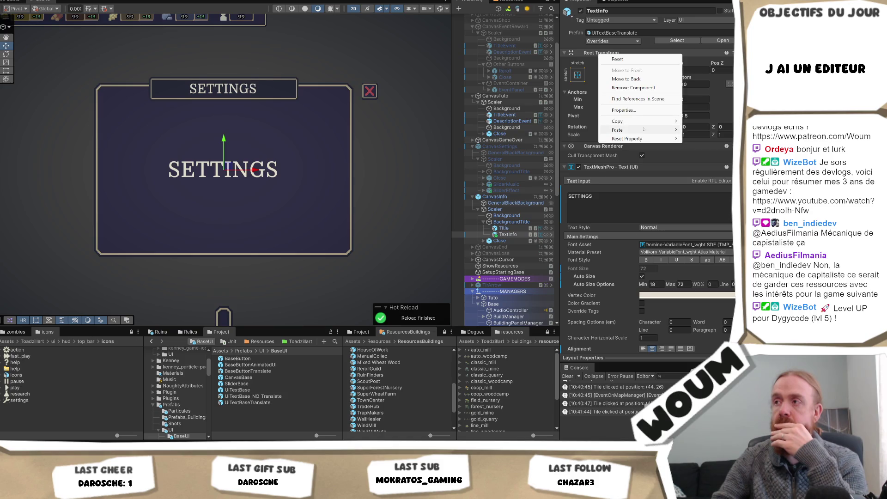
mouse_move(617, 130)
click(565, 178)
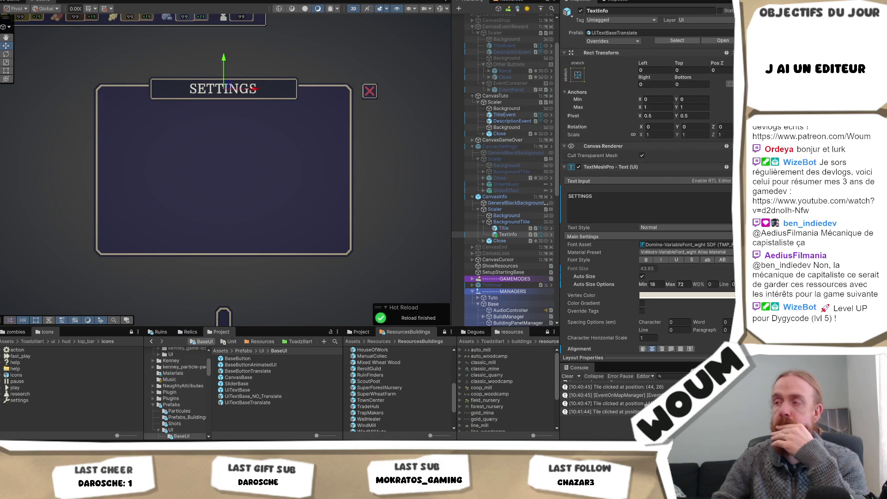
- Delete the original Title object
scroll(669, 219, down, 3)
click(508, 229)
key(Delete)
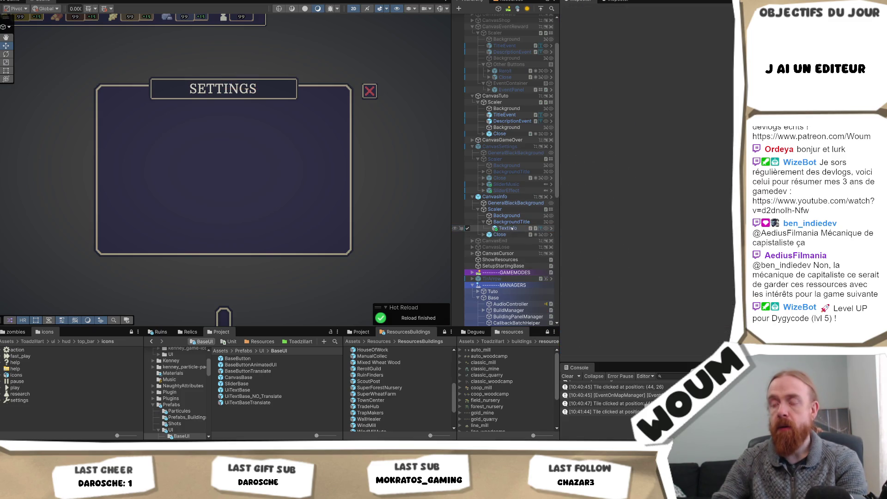
- Undo the Title deletion and move the restored TextInfo copy into Title
click(511, 229)
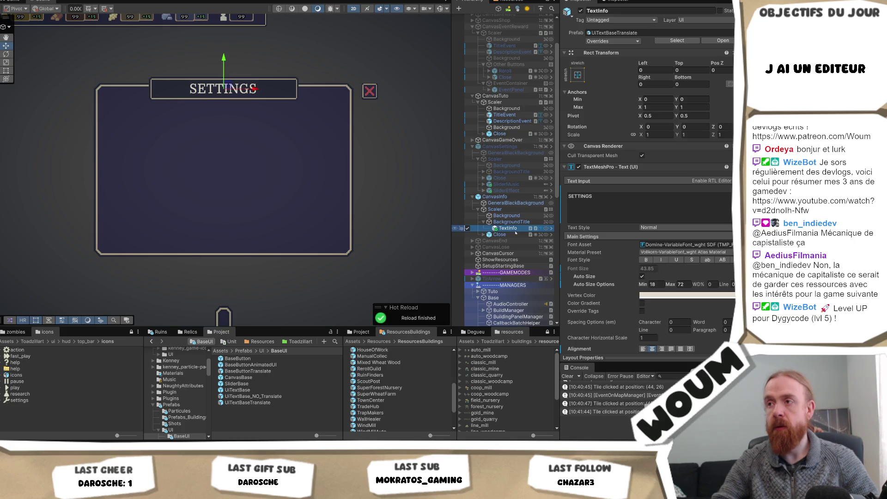
key(ctrl+z)
key(ctrl+z)
key(ctrl+z)
key(ctrl+z)
key(ctrl+z)
key(ctrl+z)
key(ctrl+y)
key(ctrl+y)
key(ctrl+y)
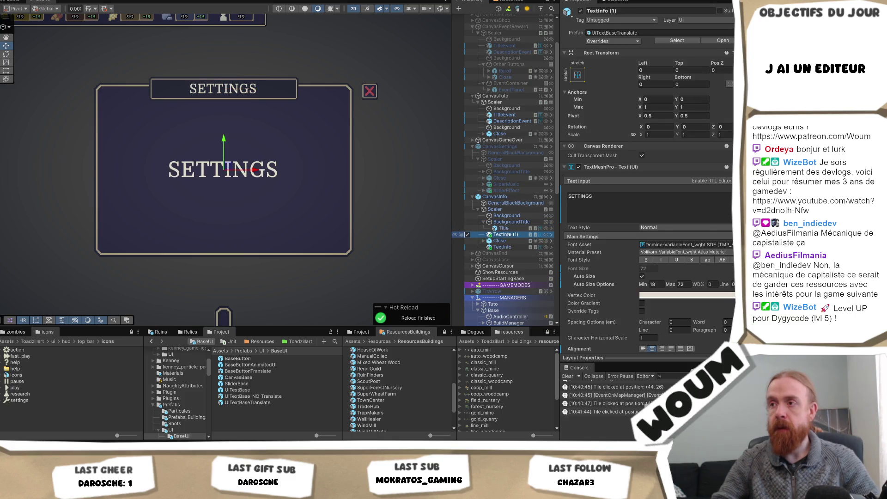
drag(509, 235, 512, 227)
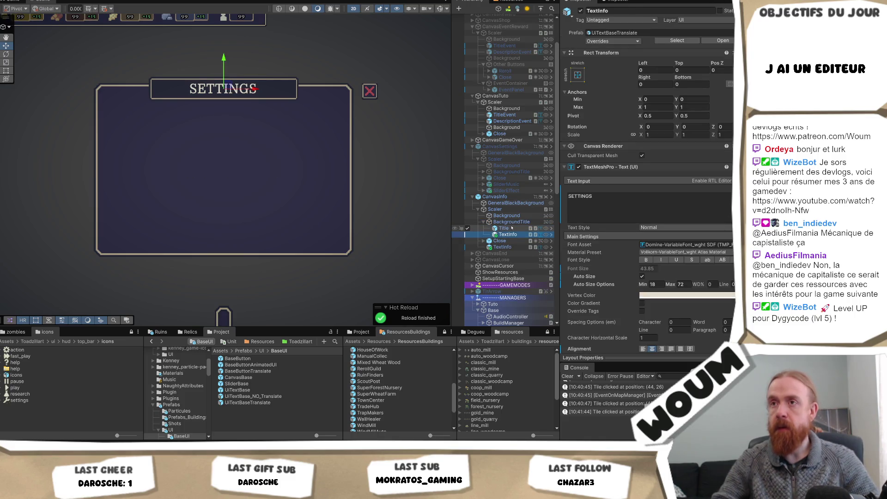
key(ctrl+z)
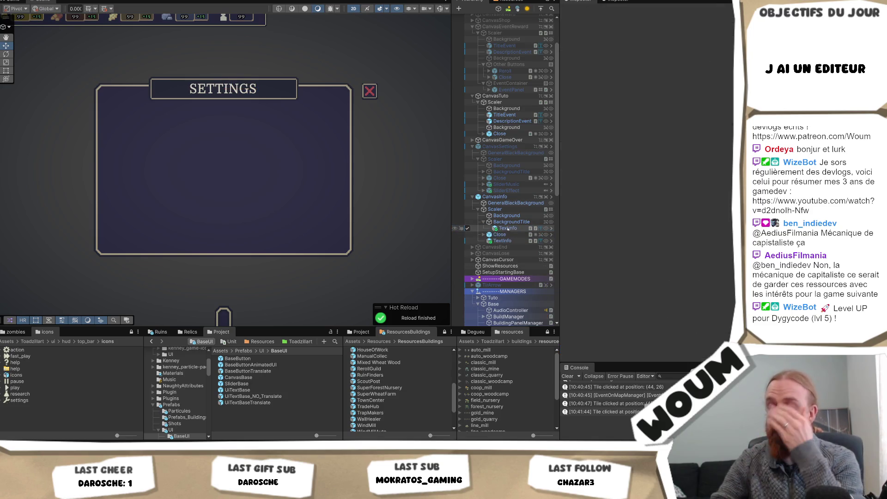
- Rename the title-bar text object back to Title
click(507, 228)
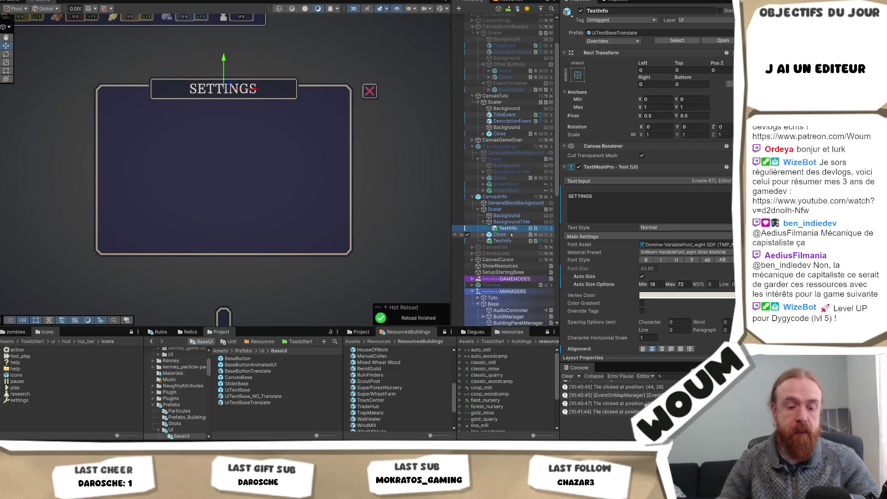
text(Title)
key(Return)
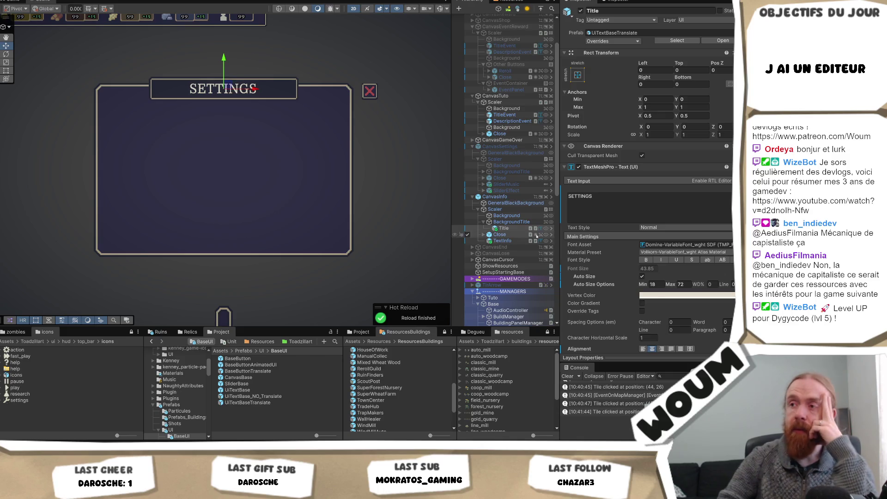
click(497, 197)
- Set the panel's Title text to DANGER
click(503, 241)
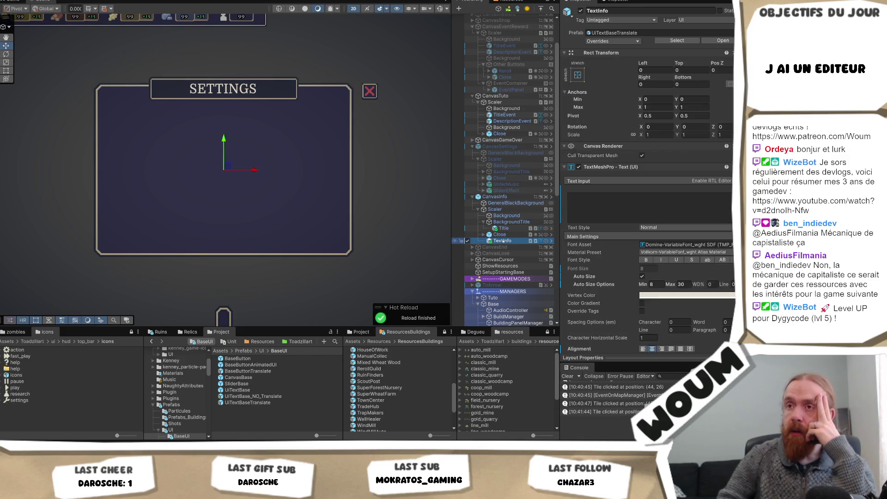
click(504, 229)
click(673, 208)
text(DANGER)
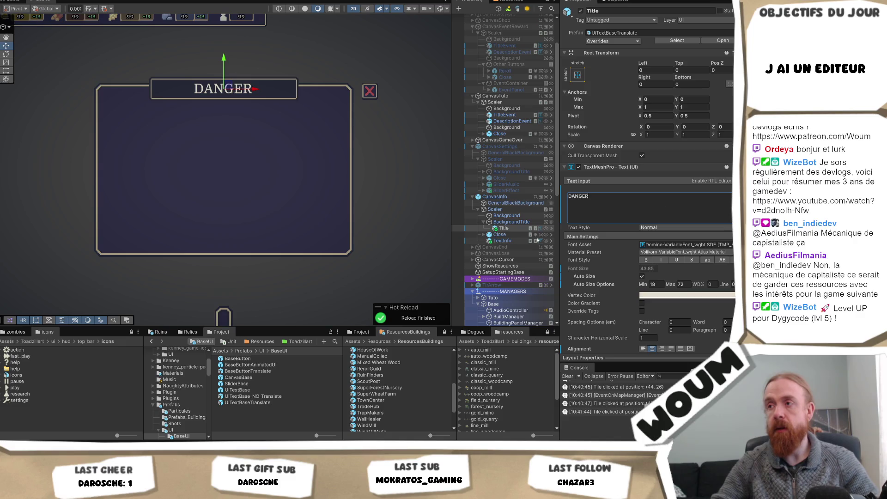
- Write the TextInfo opening sentence: 'Chaque jour le danger augmente, on n'a pour l'instant aucun moyen de l'arrêter...'
click(503, 241)
click(590, 213)
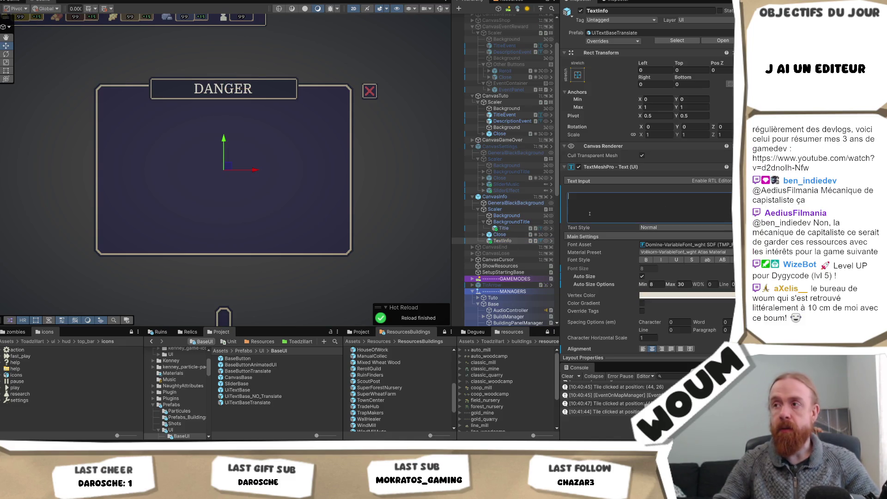
text(Blabla le)
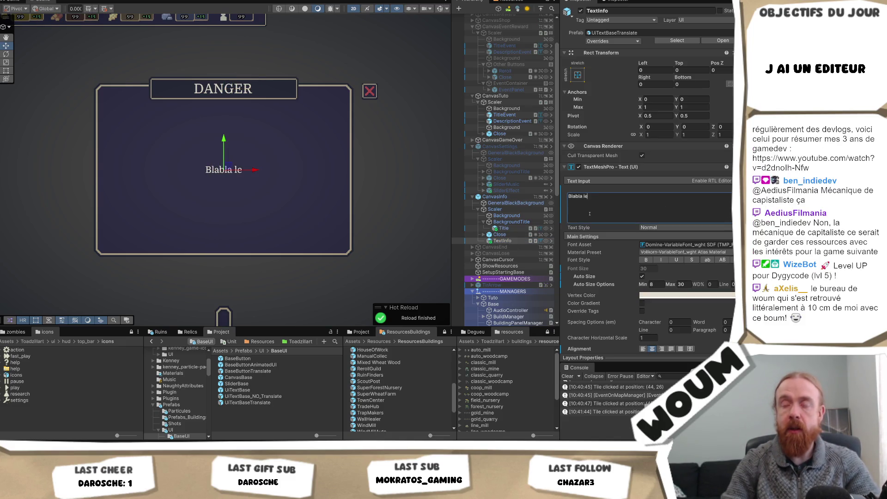
text(s monstres)
key(BackSpace)
key(BackSpace)
key(BackSpace)
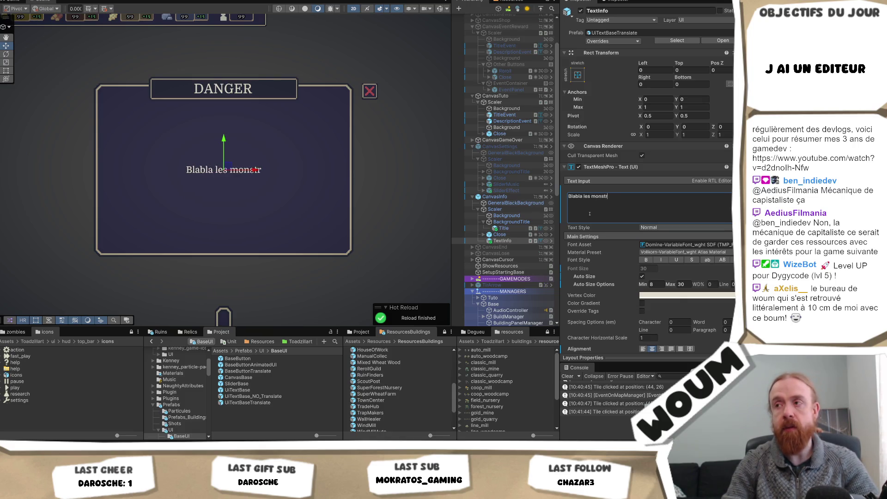
key(BackSpace)
key(BackSpace)
key(BackSpace)
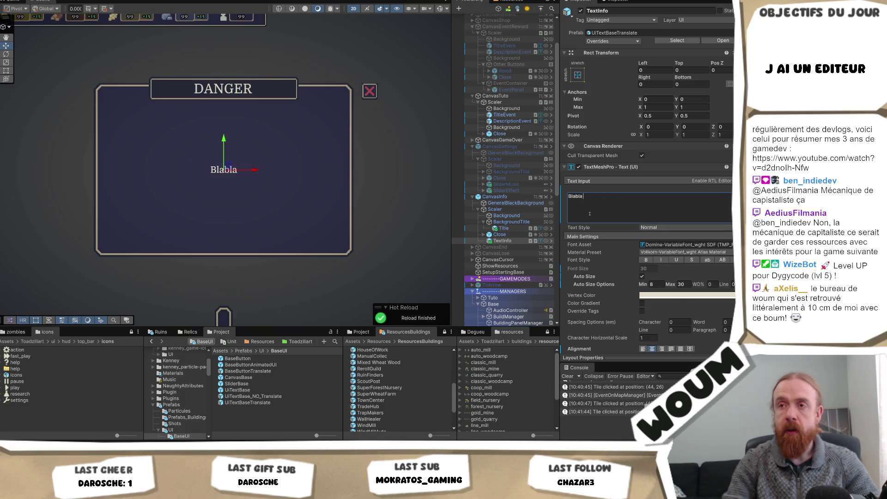
text(chaque jour)
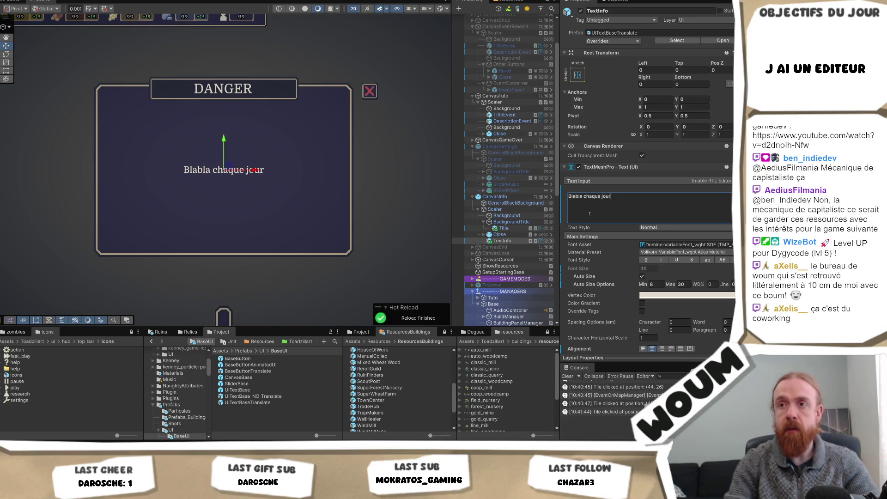
text( le danger augmente)
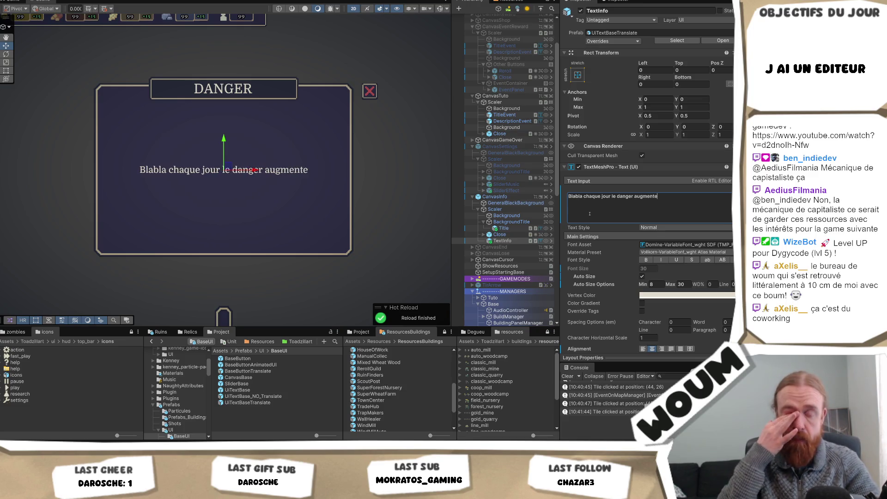
key(Home)
key(shift+Right)
key(shift+Right)
key(shift+Right)
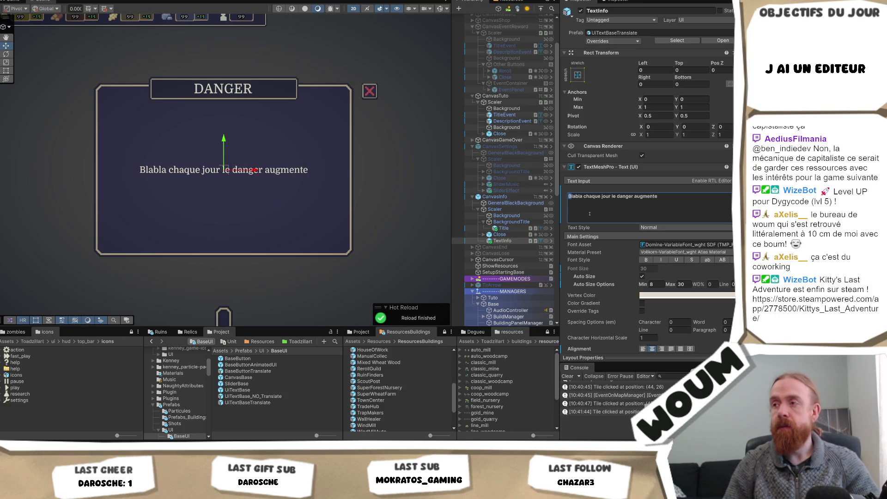
text(Chaque jour le danger augmente)
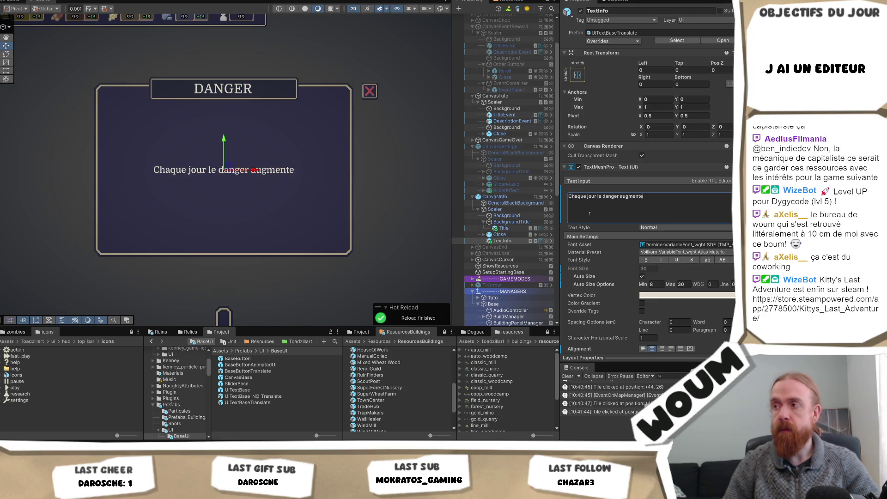
text(, )
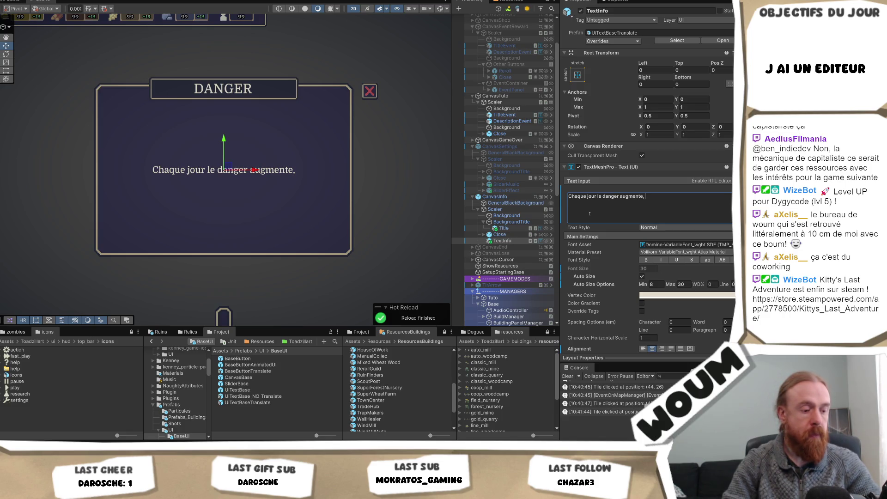
text(on n'a pour)
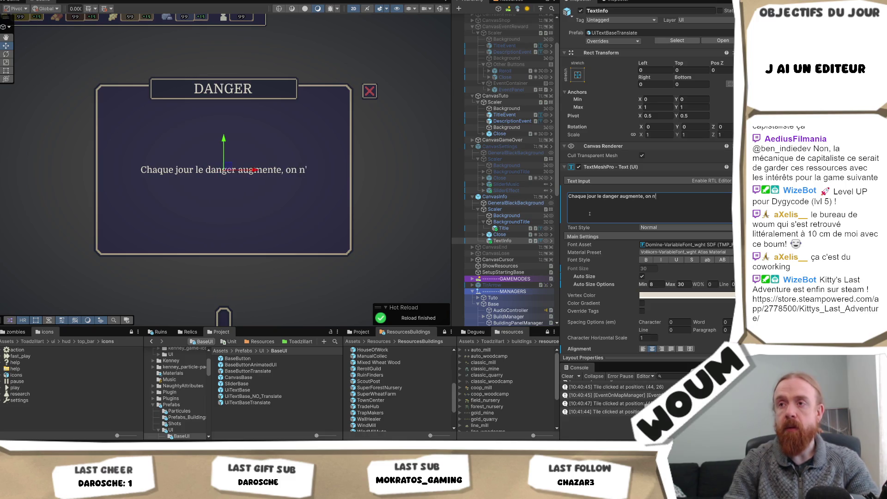
text( l'instant)
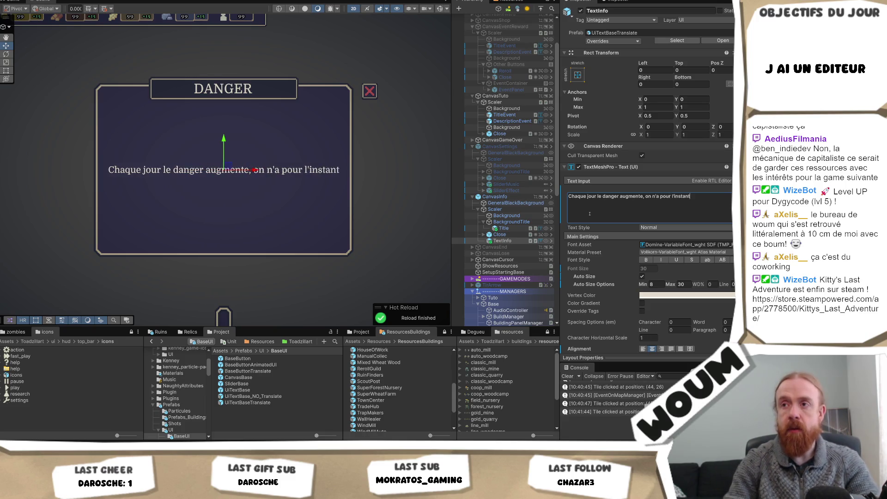
text( aucun moyen d)
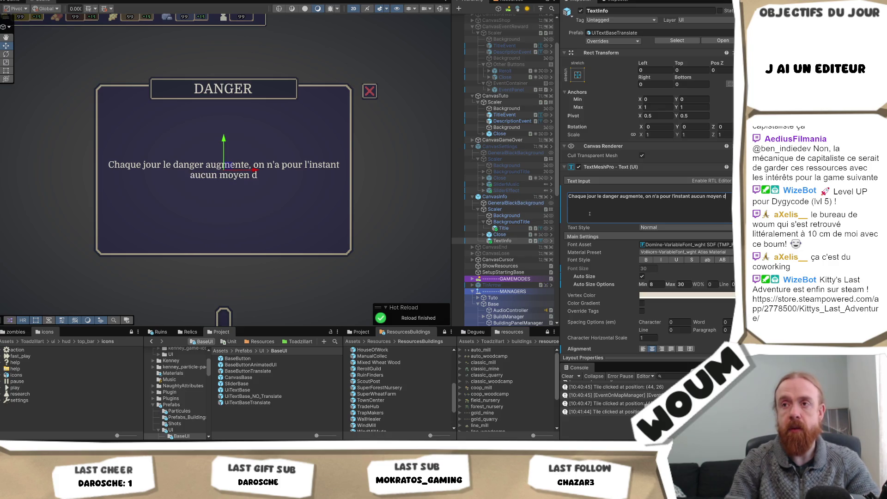
text(e l'arrêter)
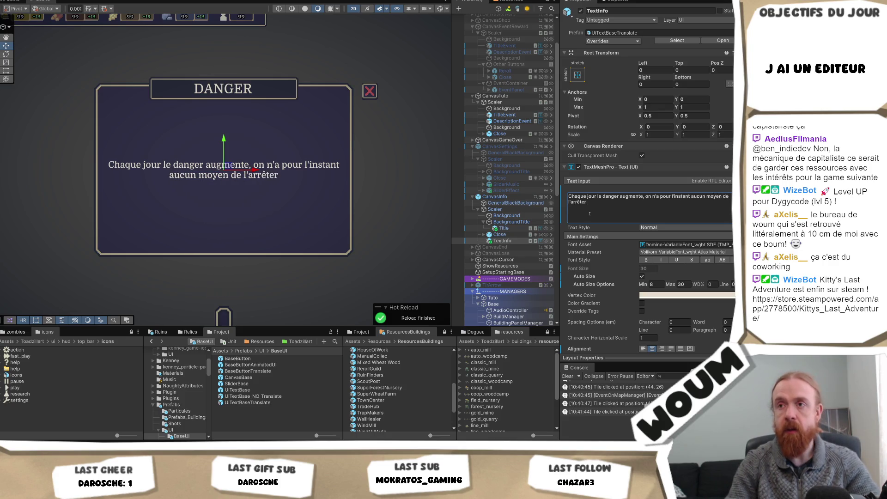
text(...)
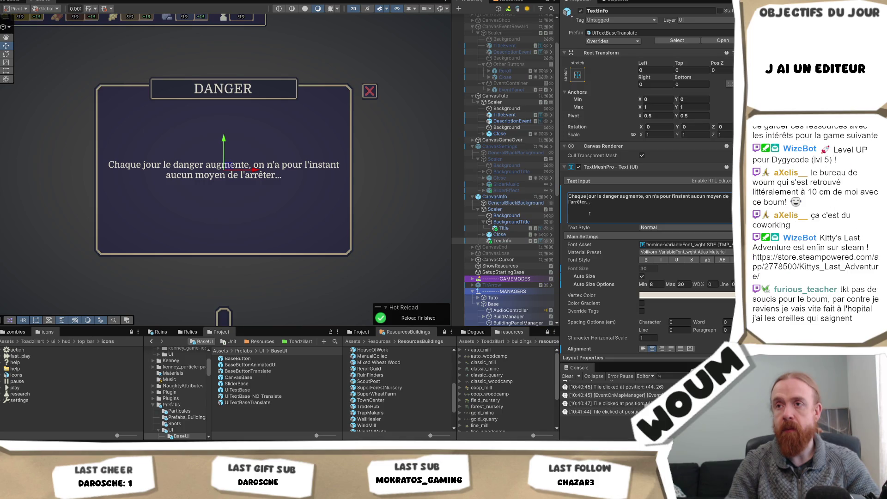
- Add a second TextInfo line: 'Tous les 3 niveaux de danger un nouveau danger s'ajoute'
key(Return)
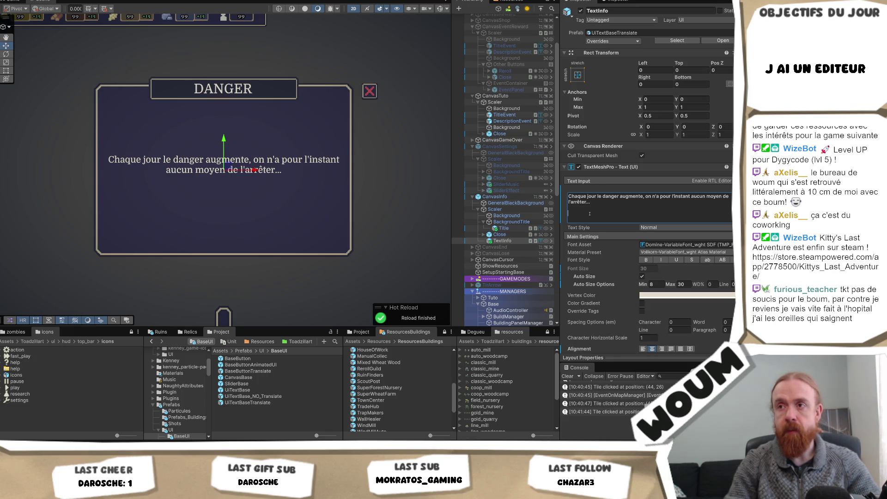
text(Tous)
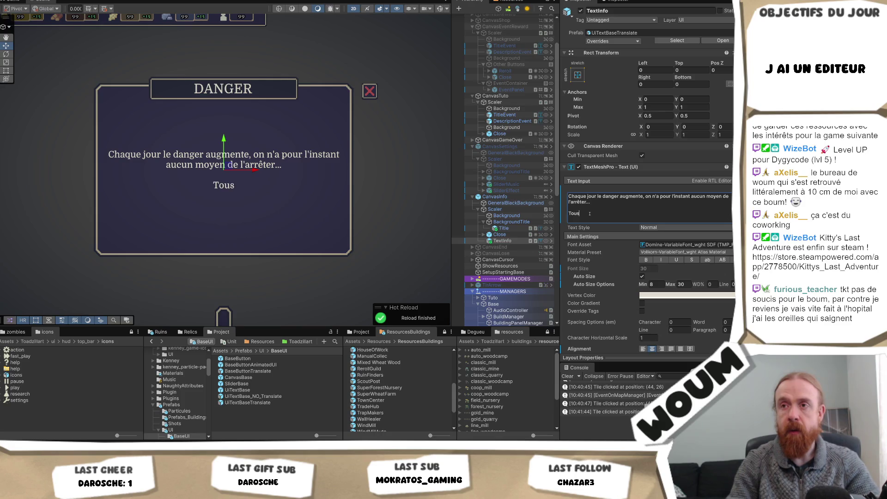
text( les)
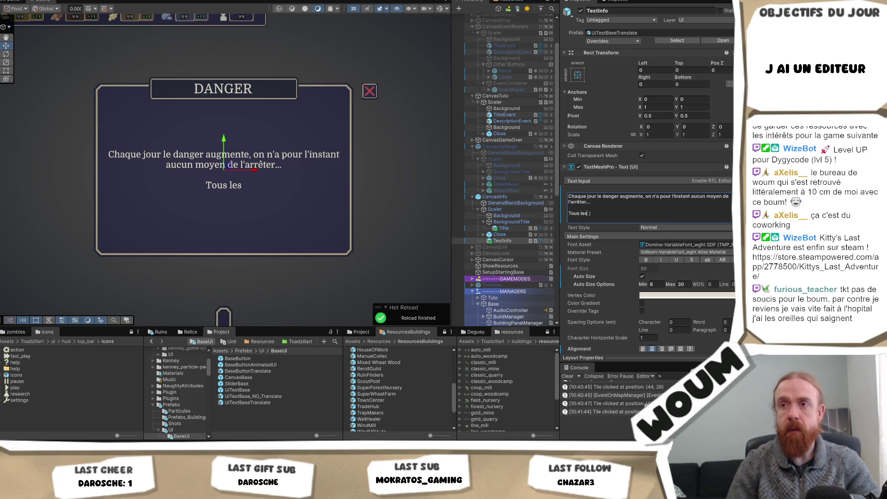
text( 3 niveaux d)
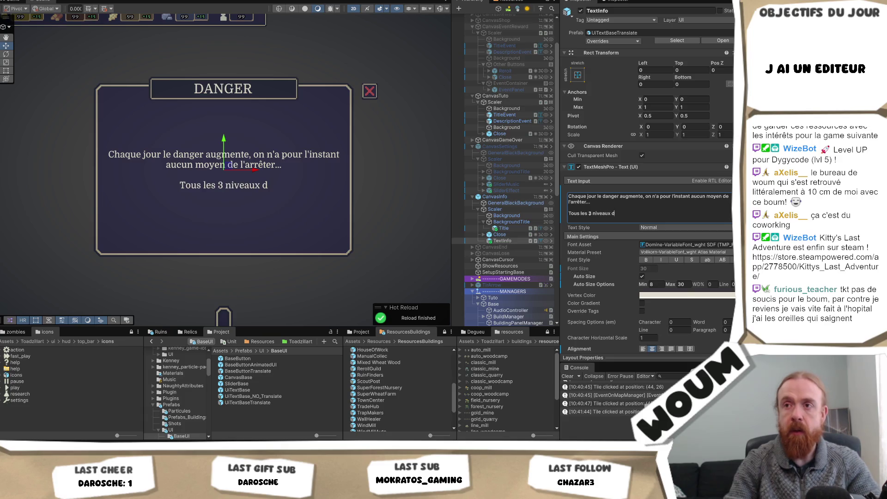
text(e danger un)
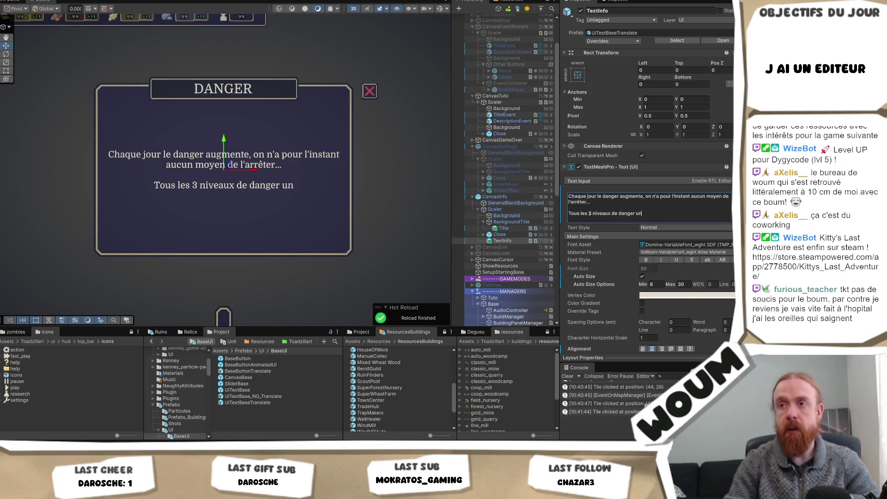
text( nouveau dan)
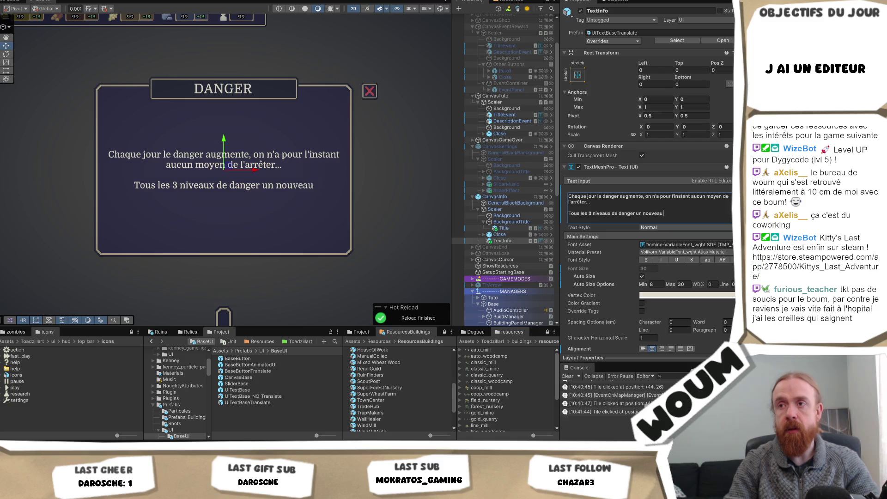
key(BackSpace)
key(BackSpace)
key(BackSpace)
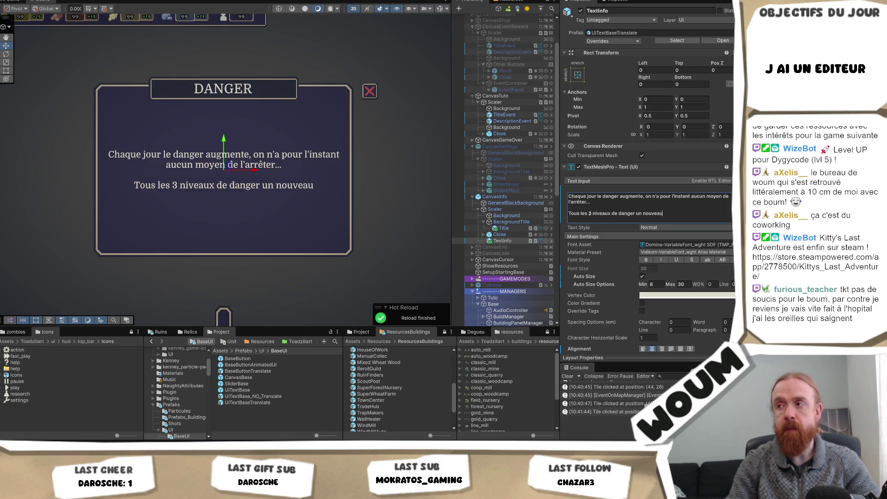
text(danger)
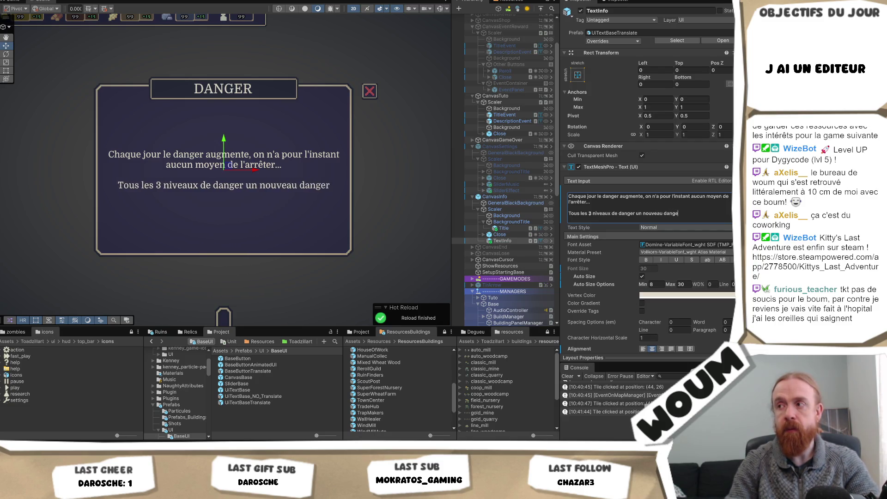
text( s'ajoute)
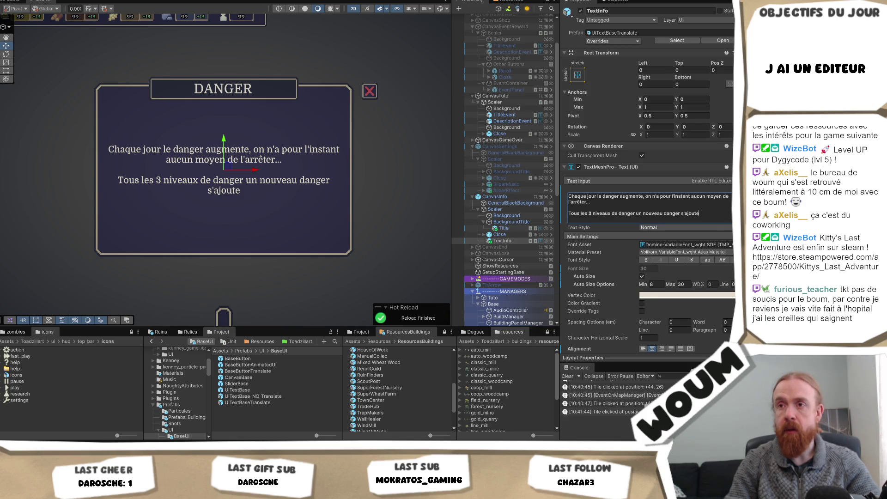
key(Escape)
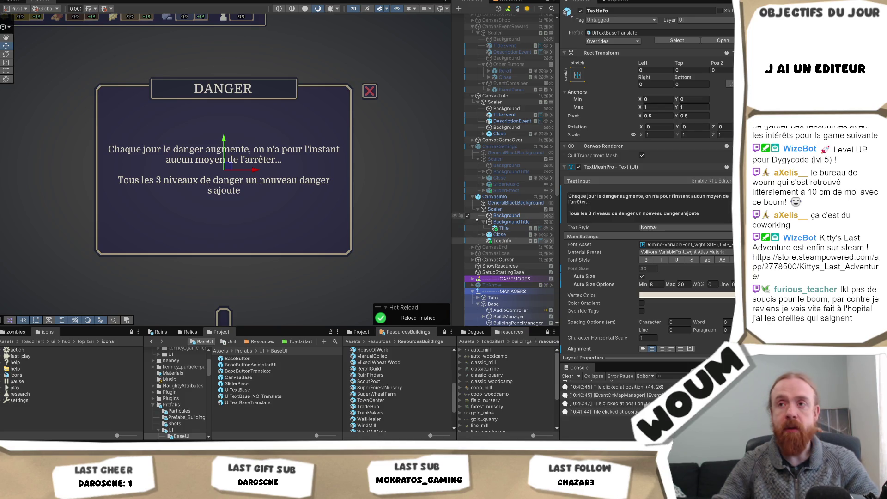
click(723, 216)
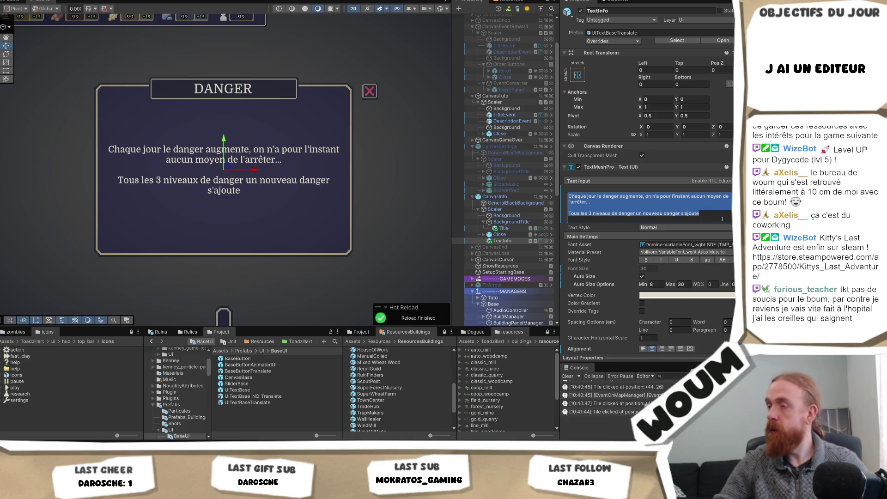
click(723, 218)
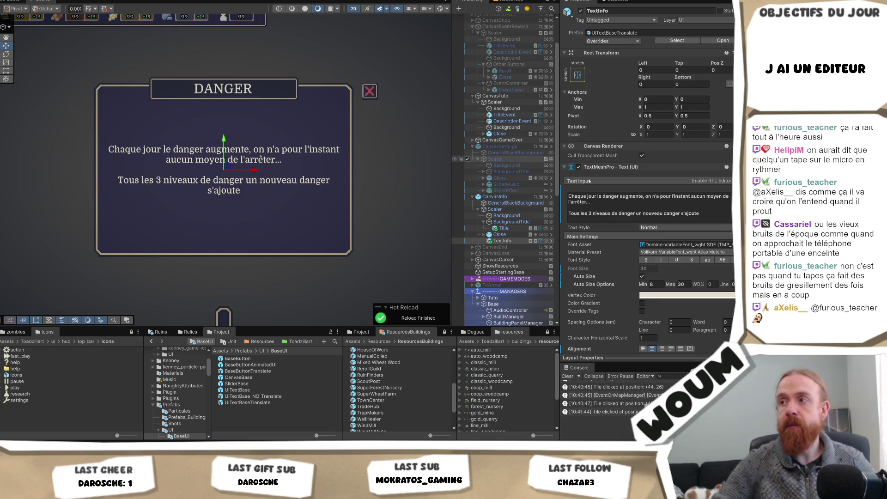
click(570, 215)
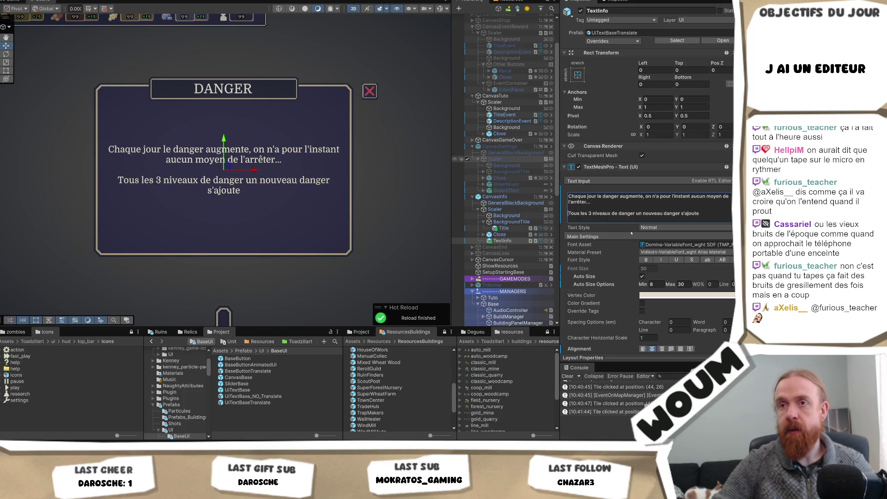
- Insert 'Important :' at the start of the 'Tous les 3 niveaux' paragraph
text(Importa)
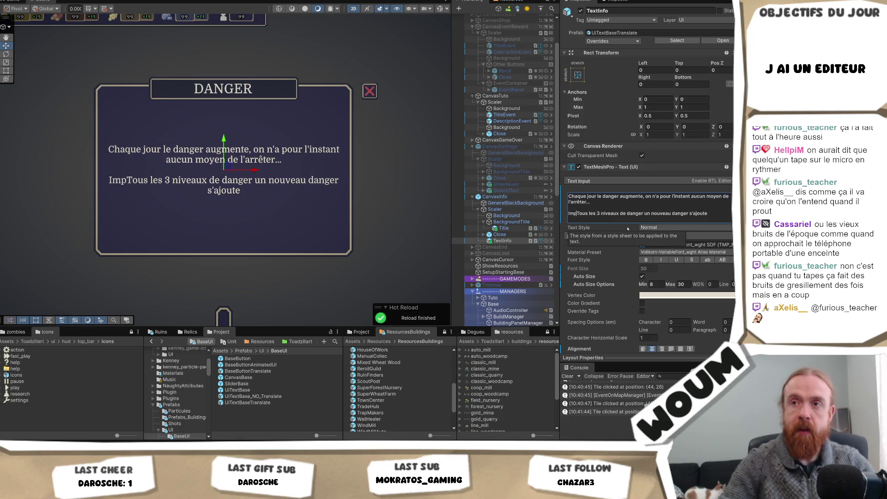
text(nt :)
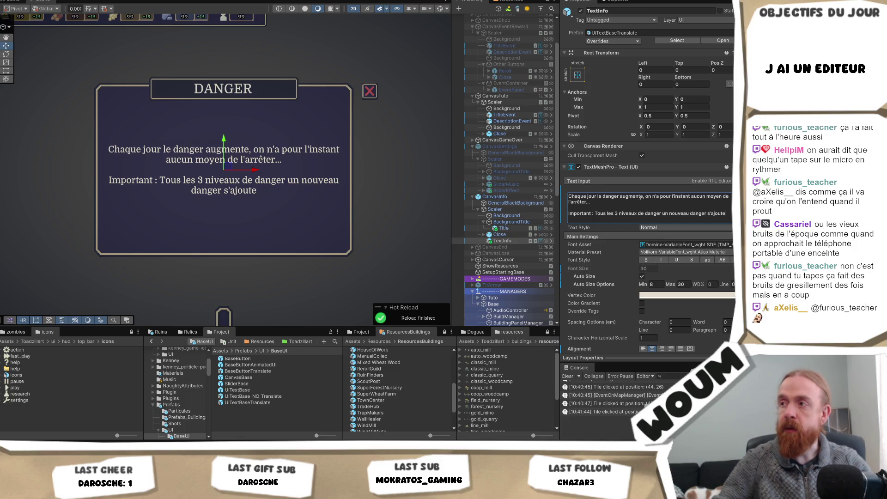
key(ctrl+a)
click(646, 197)
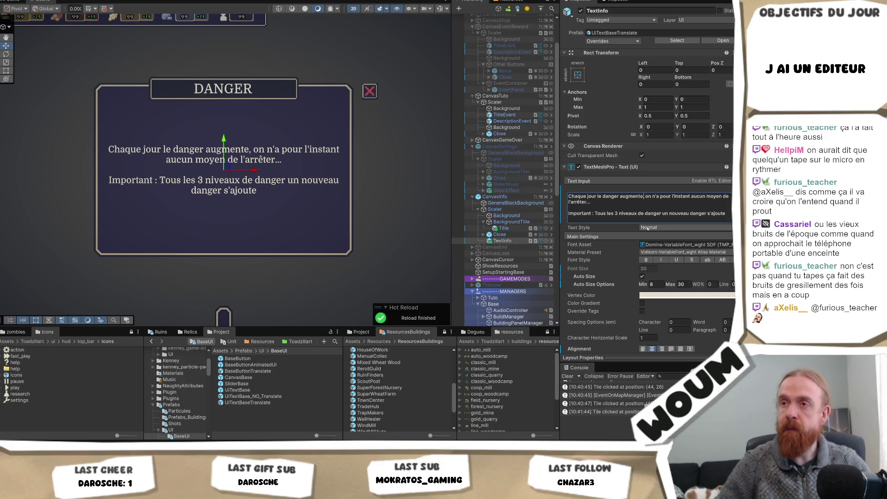
text(l'icone D)
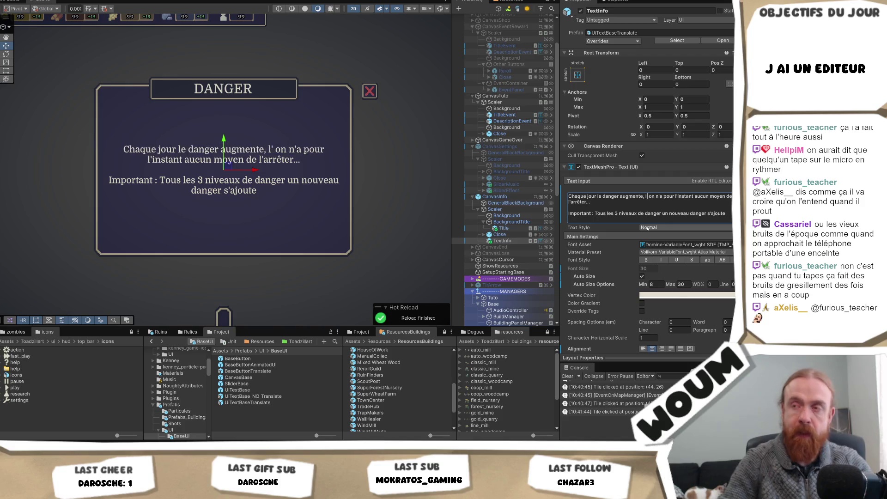
text(anger permet)
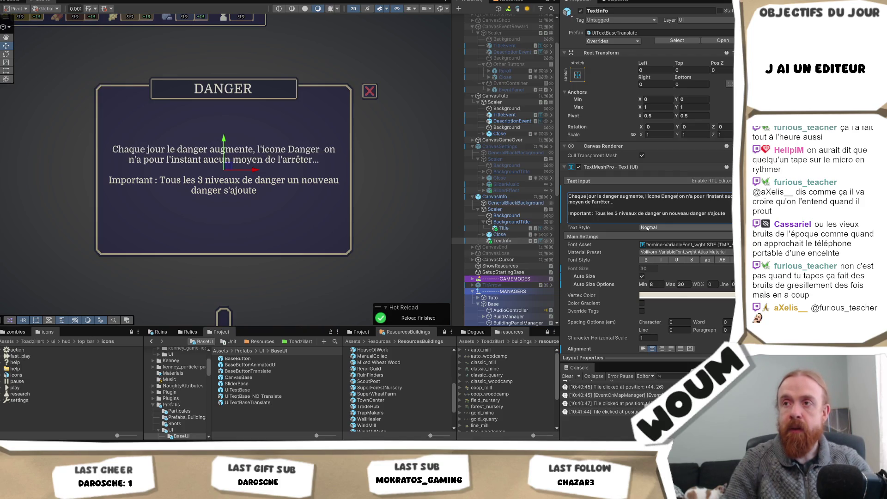
text(s d'en savoi)
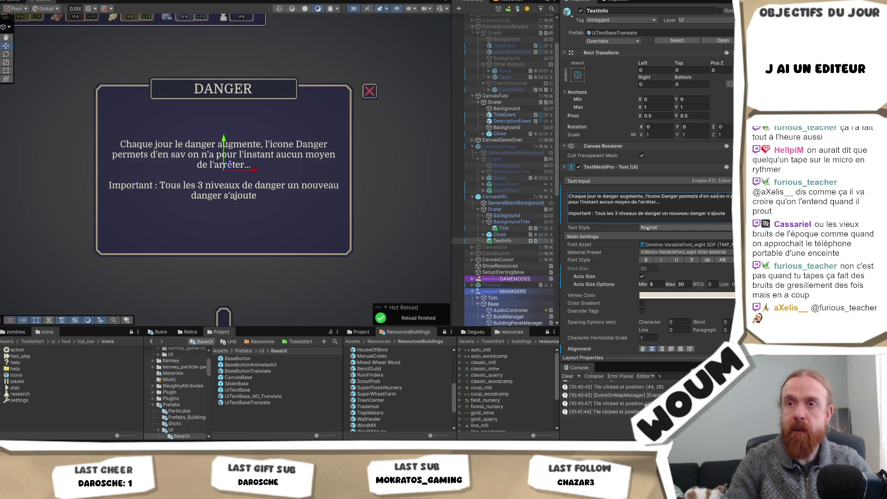
text(r plus)
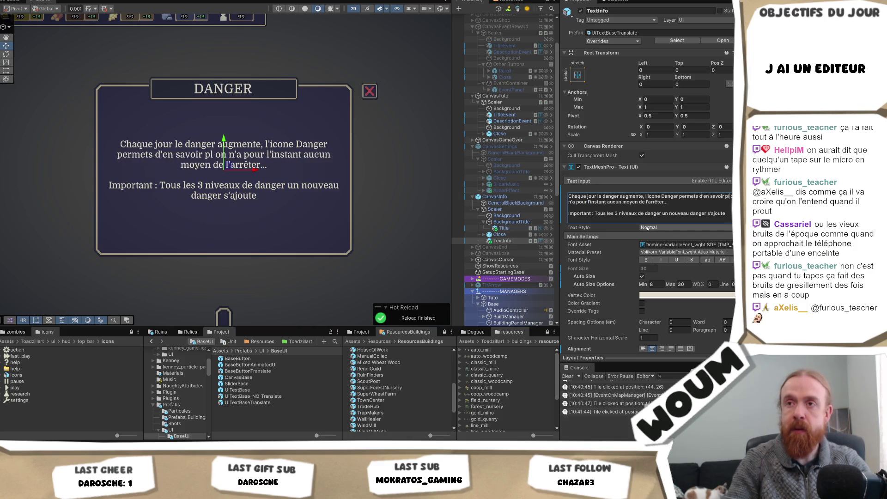
text( ! Mais)
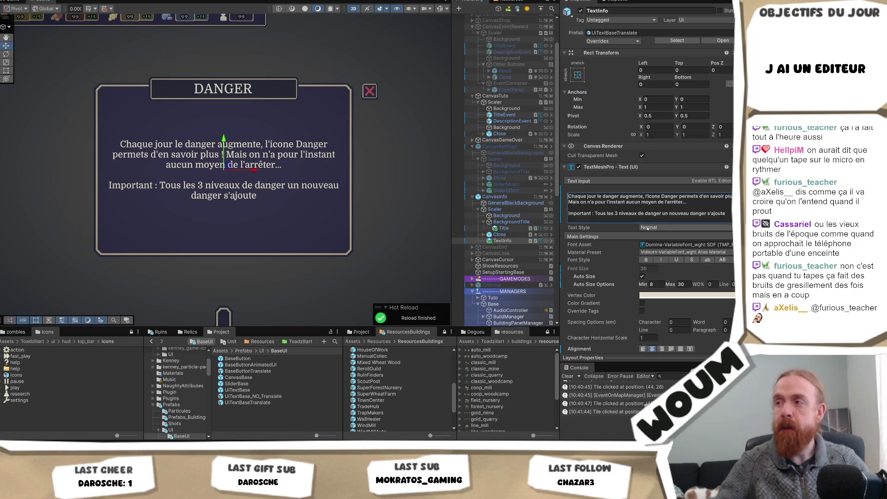
text(de 1)
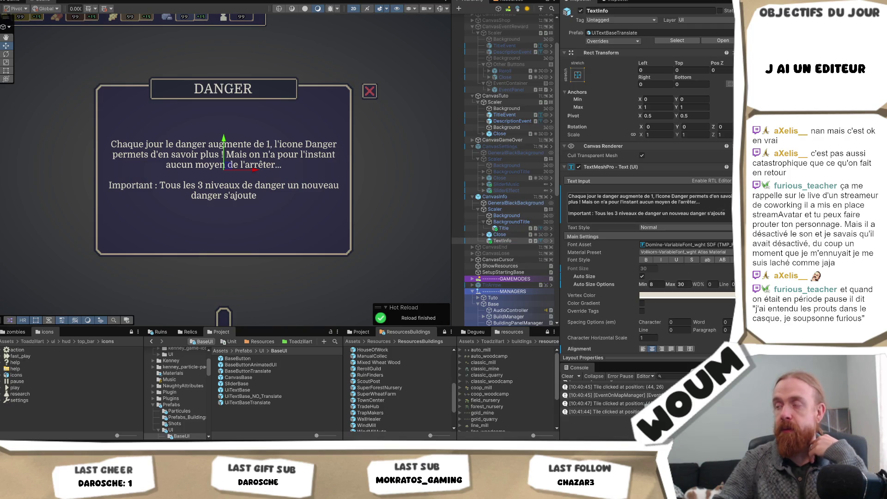
click(729, 213)
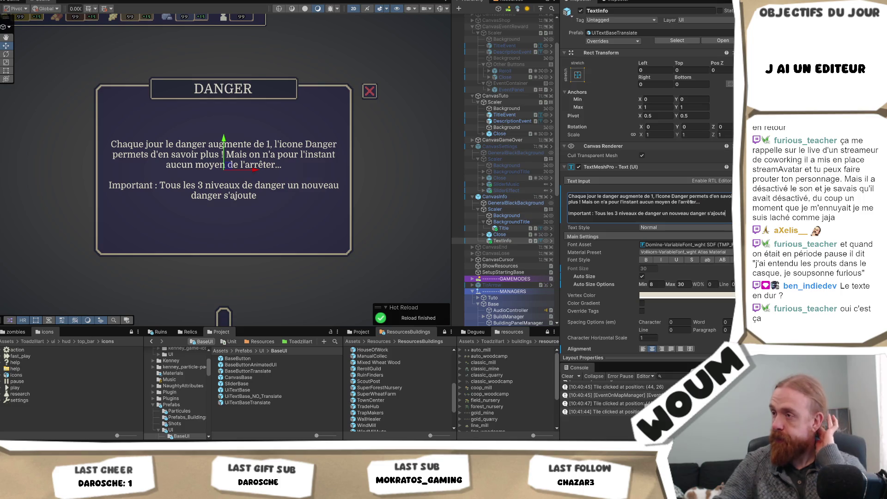
double_click(695, 218)
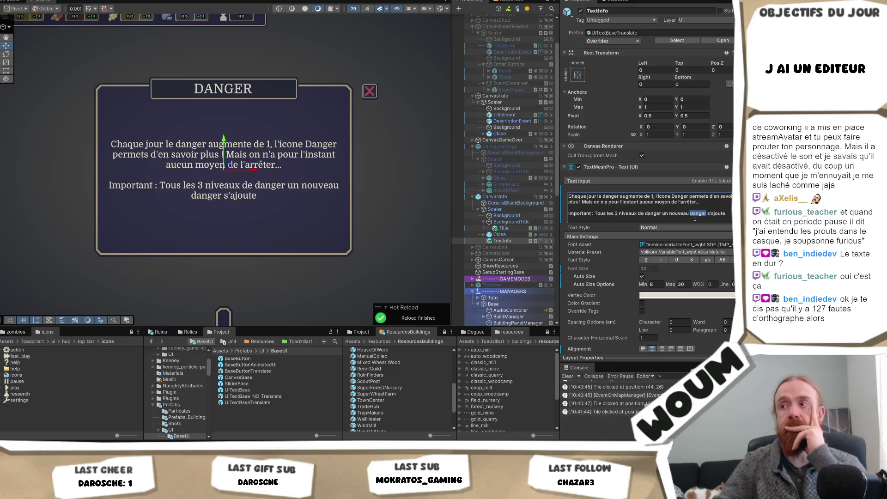
text(malsus)
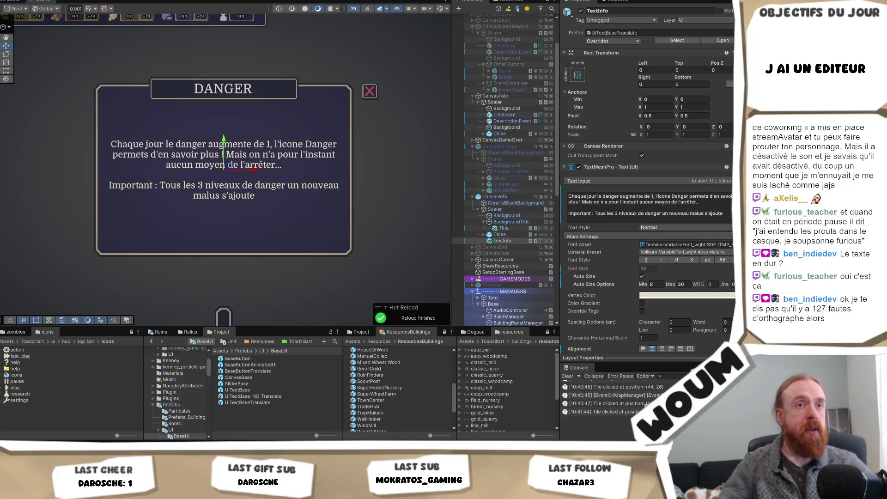
click(721, 213)
key(ctrl+a)
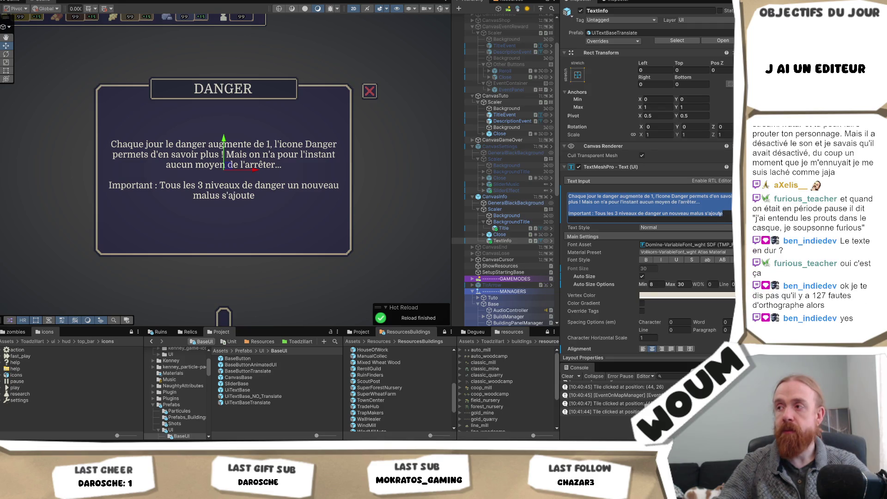
click(726, 214)
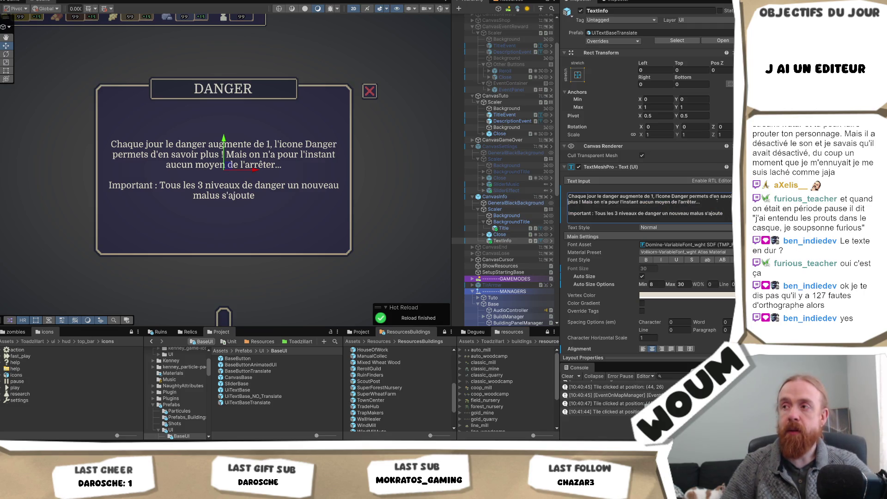
- Add 'Oh non les zombies s'agitent !' as a new first line of the DANGER text
key(Return)
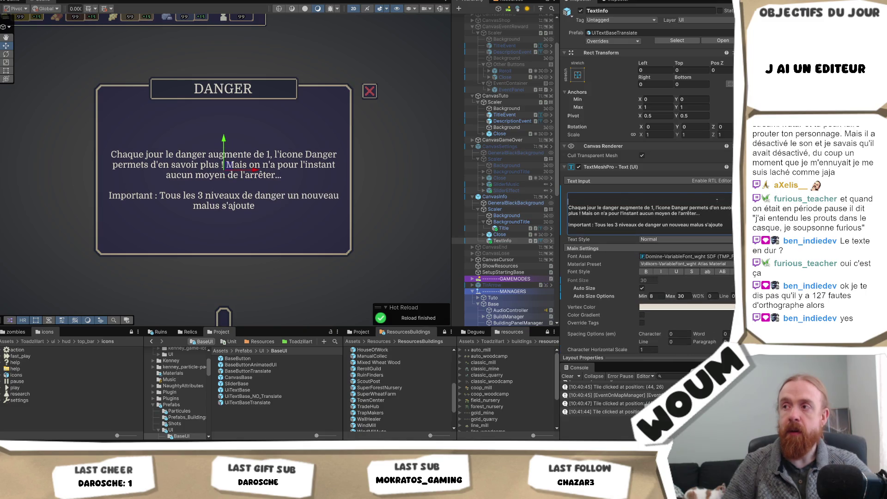
text(Oh non)
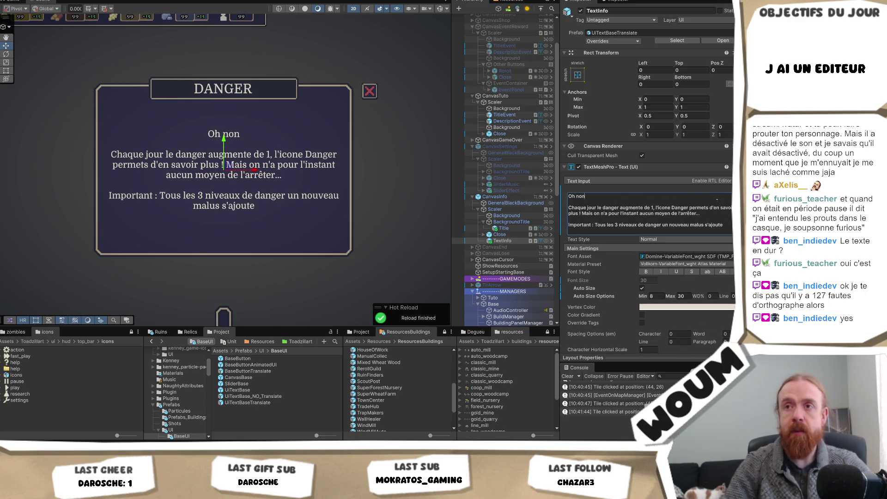
text( les zombies s'agitent !)
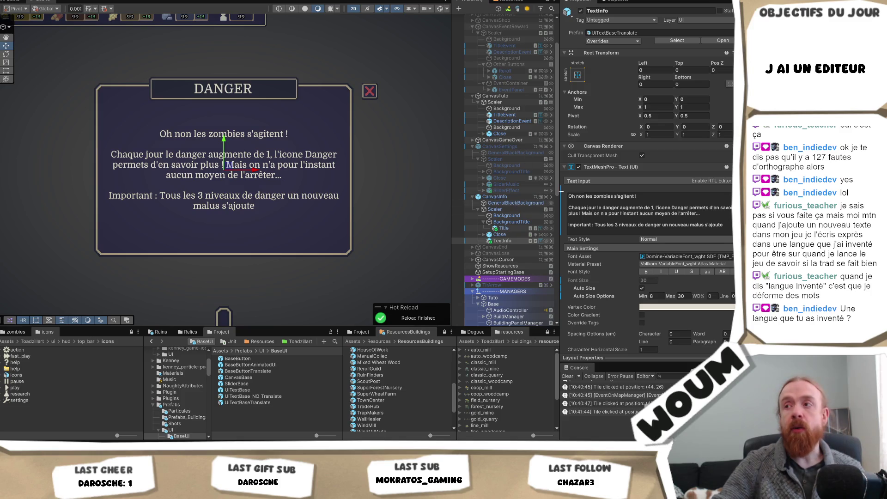
key(ctrl+a)
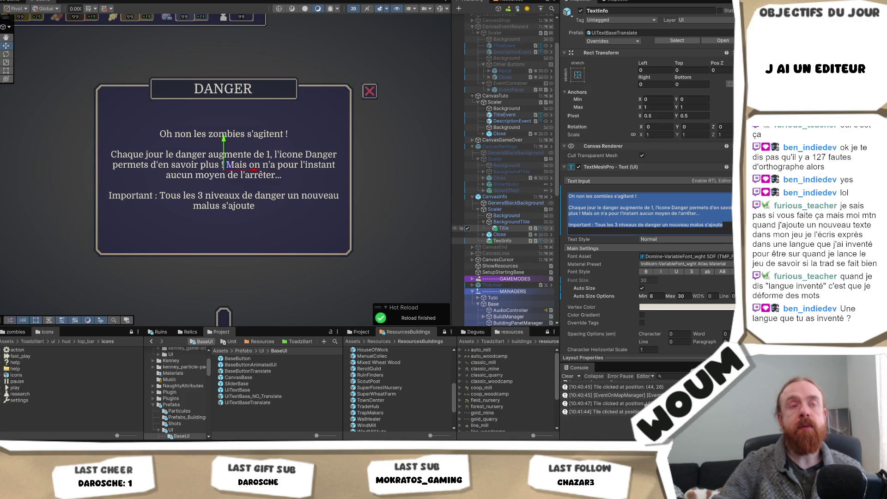
click(468, 229)
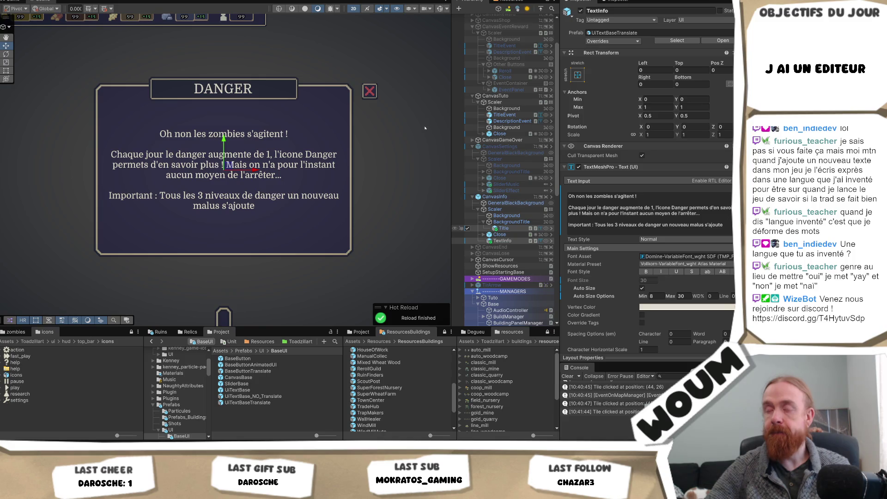
click(647, 210)
key(ctrl+a)
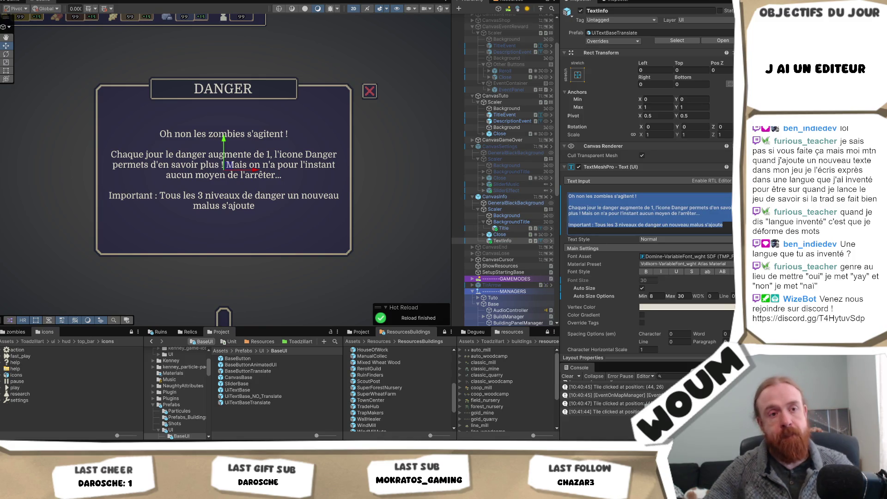
key(Escape)
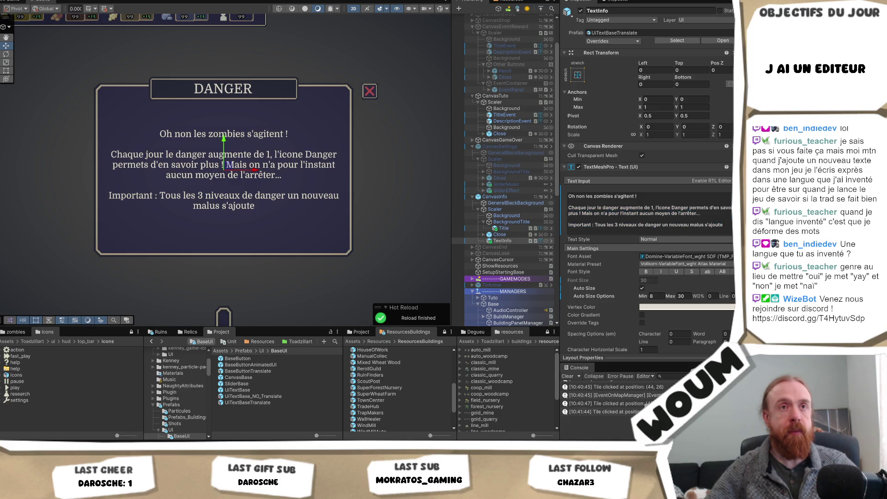